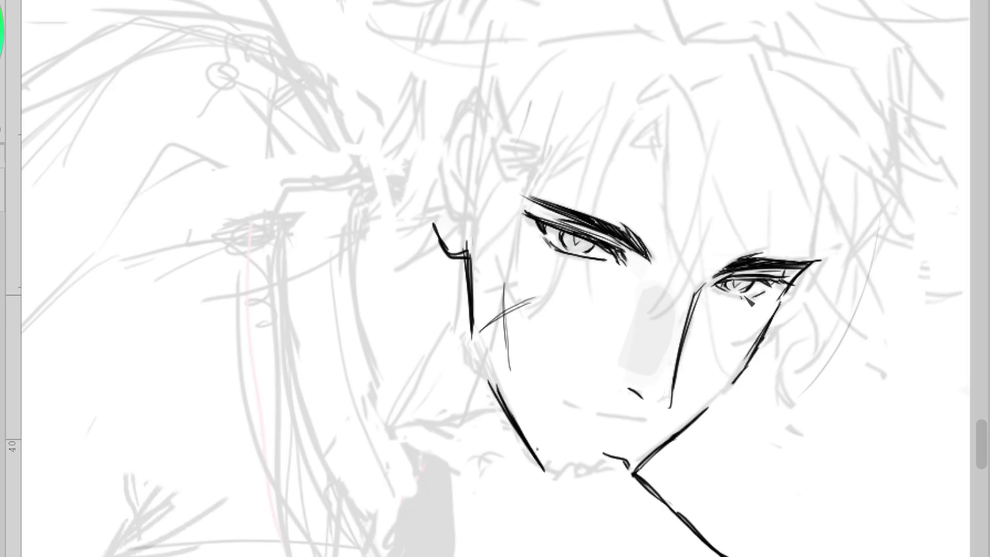
# - Move the pupil mark into the left iris, thicken the right eyebrow and add a stroke under the right eye
pyautogui.hotkey('ctrl', 'z')
pyautogui.moveTo(580, 255); pyautogui.dragTo(586, 257)
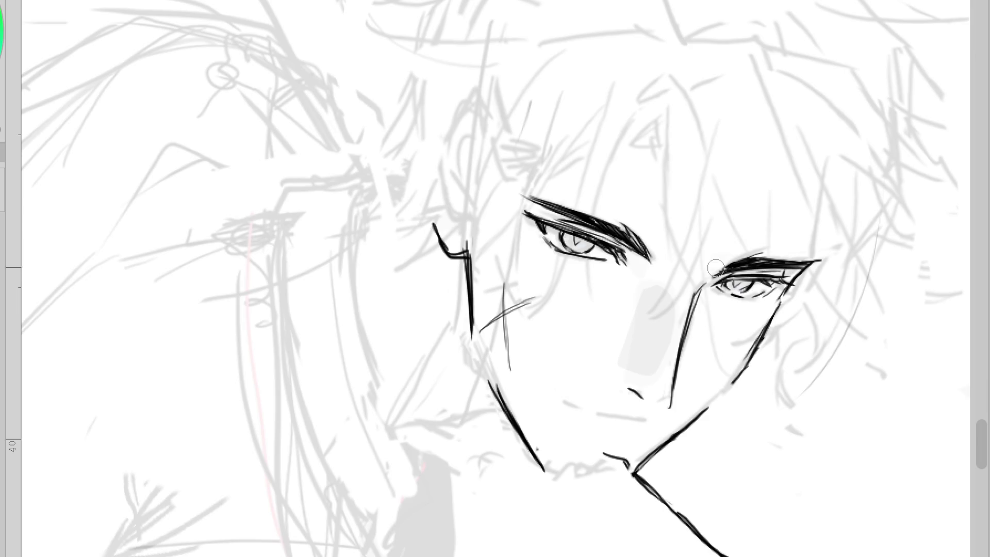
pyautogui.moveTo(733, 264); pyautogui.dragTo(810, 269)
pyautogui.moveTo(740, 304); pyautogui.dragTo(745, 312)
# - Reshape the nose tip, extend the right cheek line up to the eye and darken the right lower eyelid
pyautogui.moveTo(670, 398); pyautogui.dragTo(662, 402)
pyautogui.moveTo(758, 345); pyautogui.dragTo(783, 295)
pyautogui.moveTo(561, 242); pyautogui.dragTo(585, 256)
pyautogui.hotkey('ctrl', 'z')
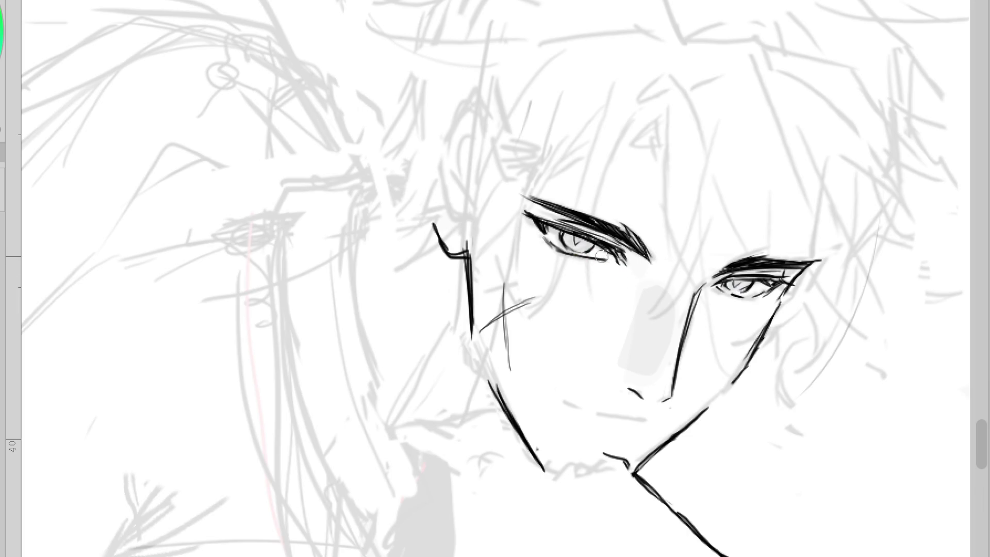
pyautogui.moveTo(725, 291); pyautogui.dragTo(759, 295)
# - Ink a smiling mouth under the nose, mirror the view to check and select the right eye
pyautogui.scroll(-2, 686, 260)
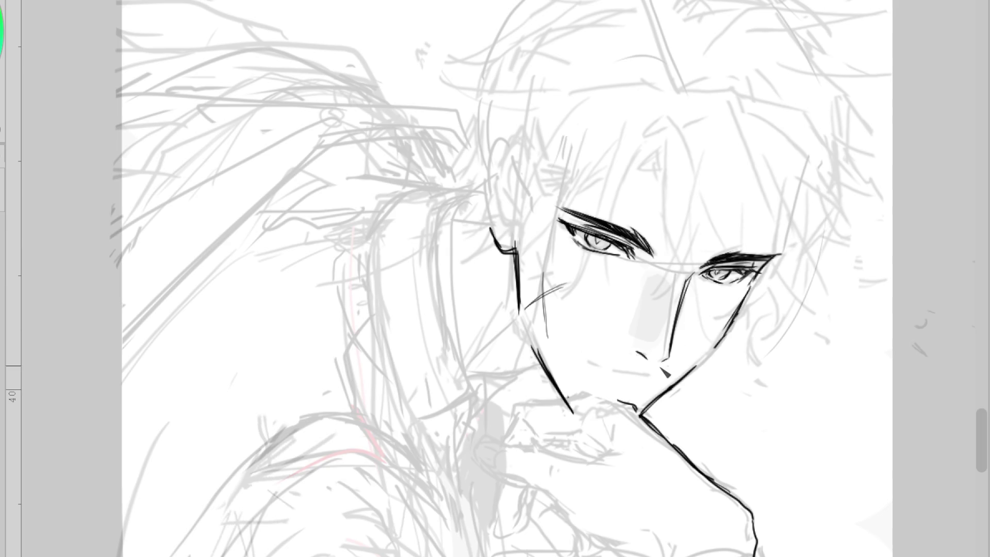
pyautogui.moveTo(652, 378); pyautogui.dragTo(591, 365)
pyautogui.moveTo(654, 378); pyautogui.dragTo(616, 372)
pyautogui.press('m')
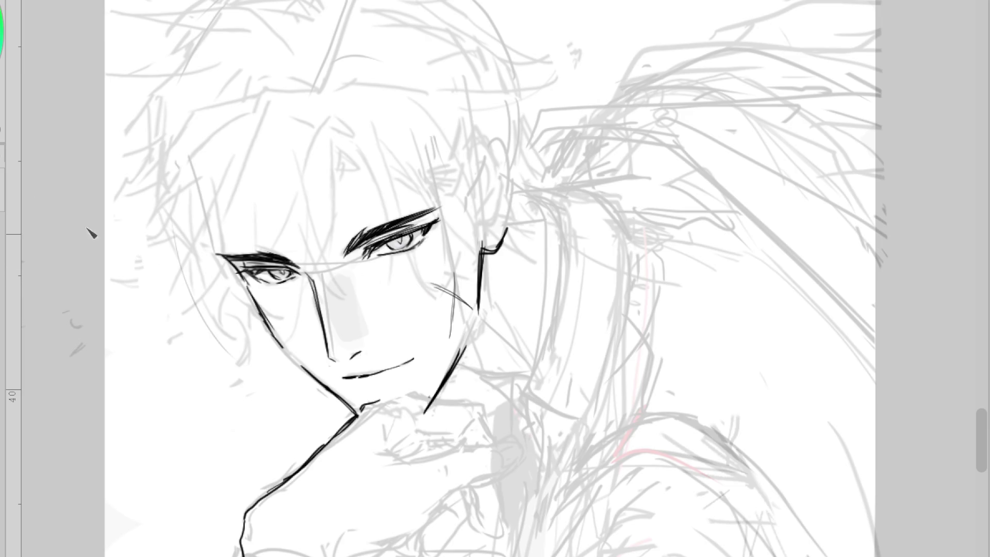
pyautogui.moveTo(424, 199)
pyautogui.mouseDown()
pyautogui.moveTo(353, 222)
pyautogui.moveTo(449, 214)
pyautogui.mouseUp()
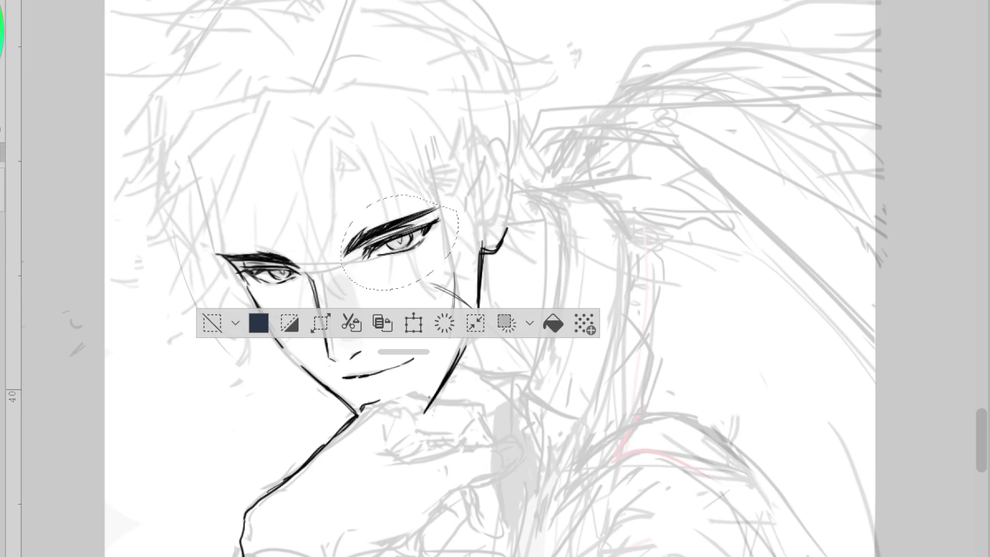
# - Nudge the selected right eye slightly left and down, then extend its outer-corner contour
pyautogui.hotkey('ctrl', 't')
pyautogui.moveTo(442, 256); pyautogui.dragTo(442, 266)
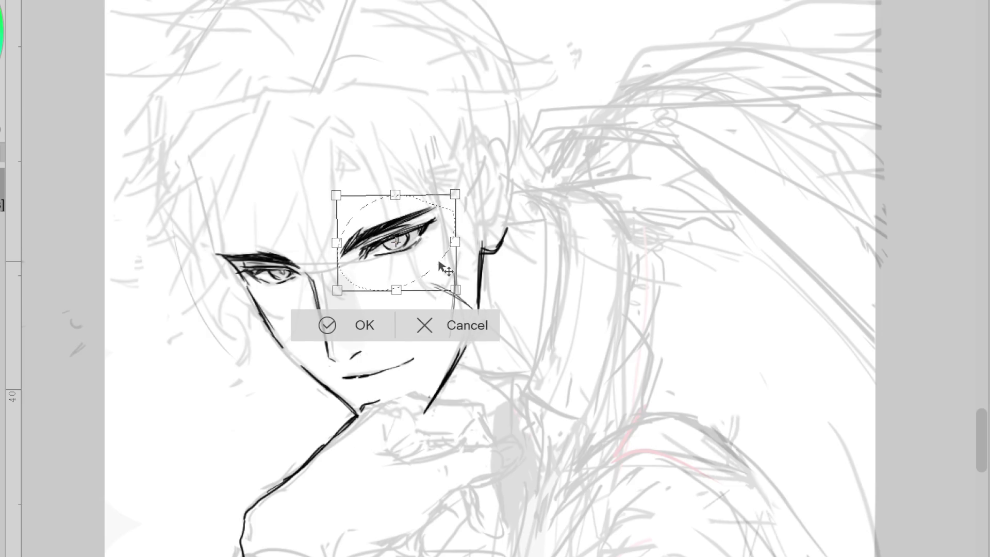
pyautogui.press('Return')
pyautogui.hotkey('ctrl', 'd')
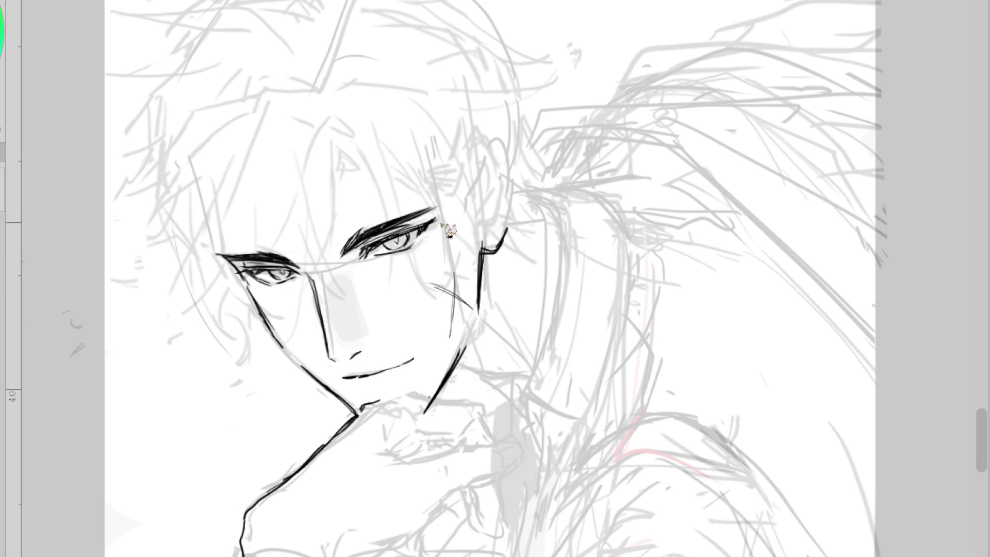
pyautogui.moveTo(436, 210)
pyautogui.mouseDown()
pyautogui.moveTo(419, 232)
pyautogui.moveTo(354, 258)
pyautogui.mouseUp()
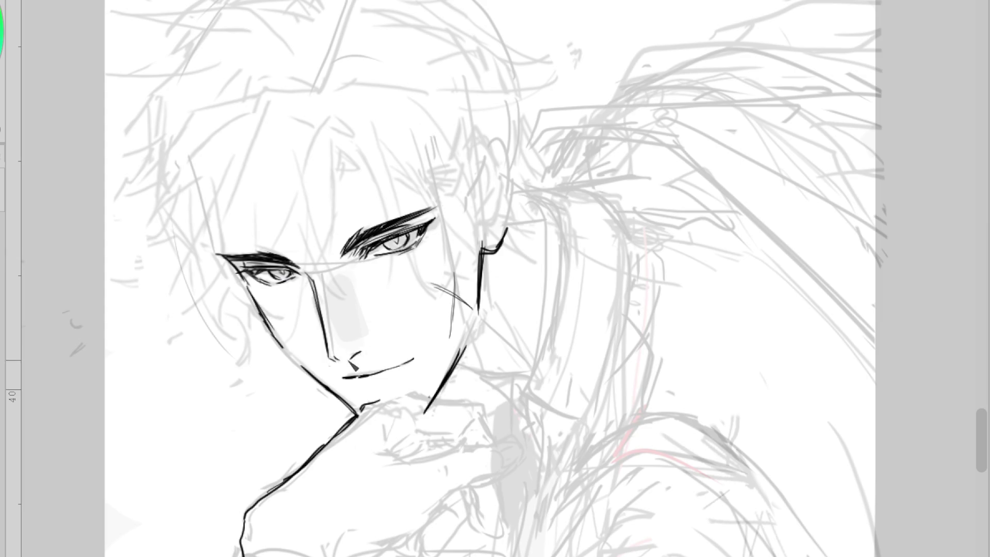
# - Erase the left part of the mouth and redraw the mouth line under the nose
pyautogui.press('m')
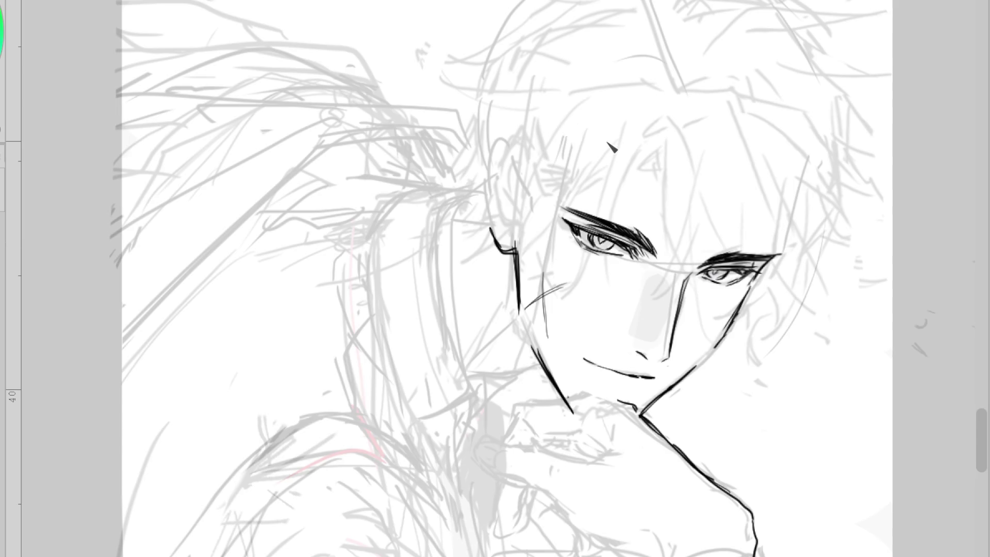
pyautogui.scroll(-2, 517, 122)
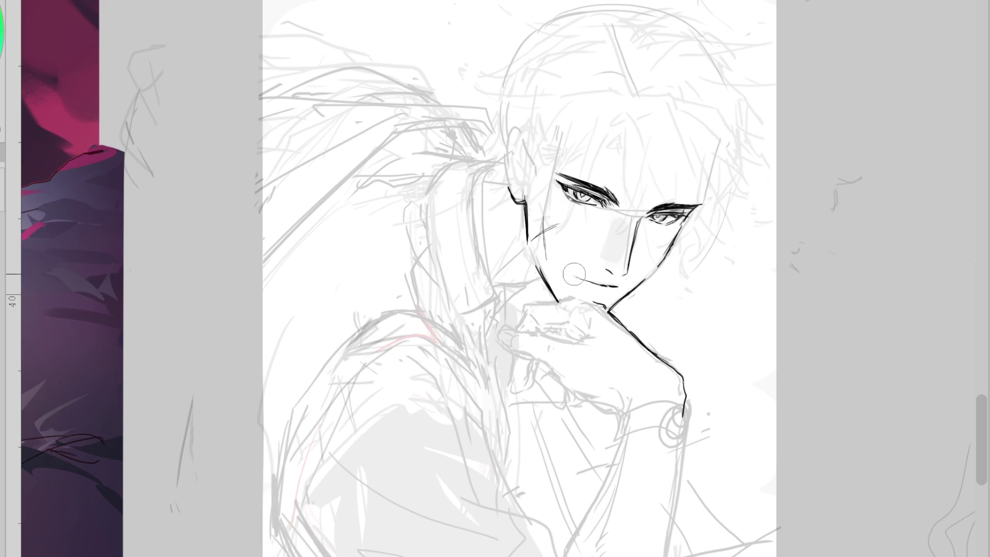
pyautogui.scroll(1, 626, 257)
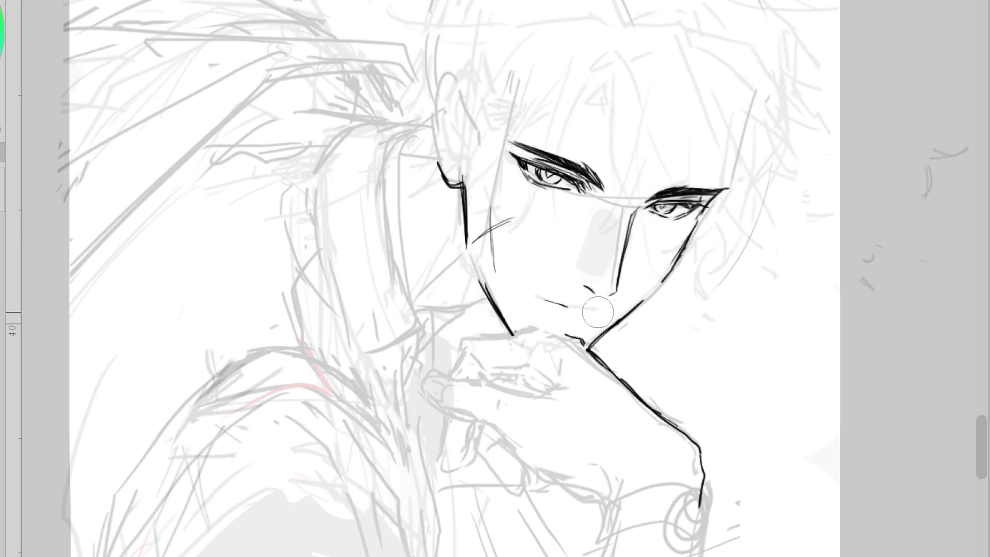
pyautogui.moveTo(601, 312); pyautogui.dragTo(580, 310)
pyautogui.press('p')
pyautogui.moveTo(670, 220); pyautogui.dragTo(676, 229)
pyautogui.press('e')
pyautogui.press('p')
pyautogui.moveTo(542, 300); pyautogui.dragTo(598, 311)
# - In the mirrored view, erase the mouth line and rework the left iris, lid and both eyebrows
pyautogui.press('h')
pyautogui.press('e')
pyautogui.moveTo(463, 292)
pyautogui.mouseDown()
pyautogui.moveTo(415, 312)
pyautogui.moveTo(385, 291)
pyautogui.mouseUp()
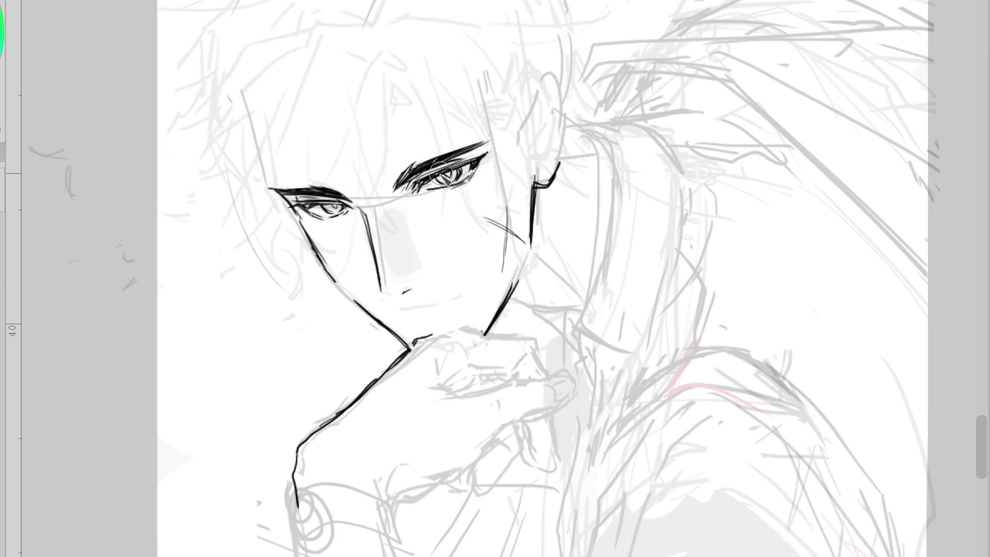
pyautogui.moveTo(344, 208)
pyautogui.mouseDown()
pyautogui.moveTo(310, 211)
pyautogui.moveTo(337, 207)
pyautogui.mouseUp()
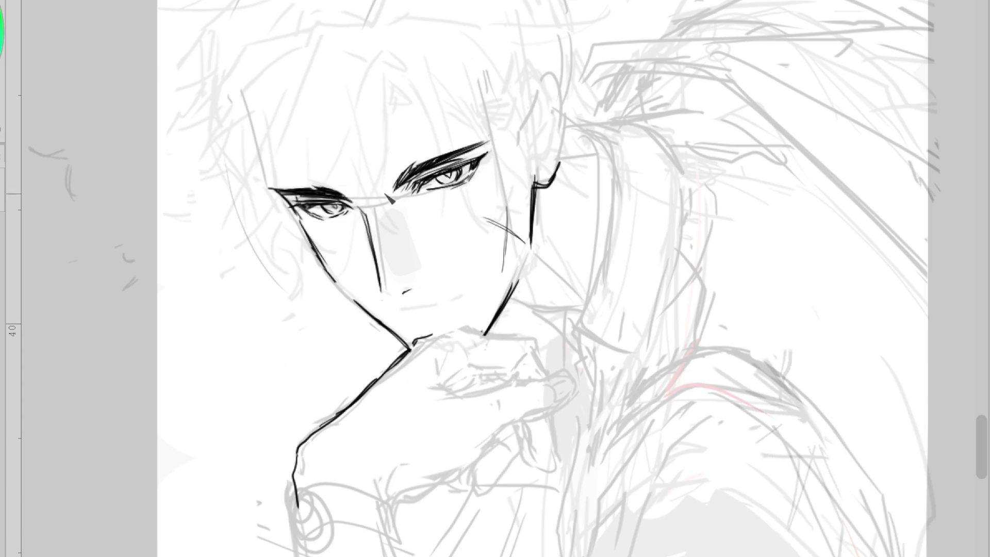
pyautogui.moveTo(405, 181); pyautogui.dragTo(415, 170)
pyautogui.moveTo(279, 190); pyautogui.dragTo(324, 189)
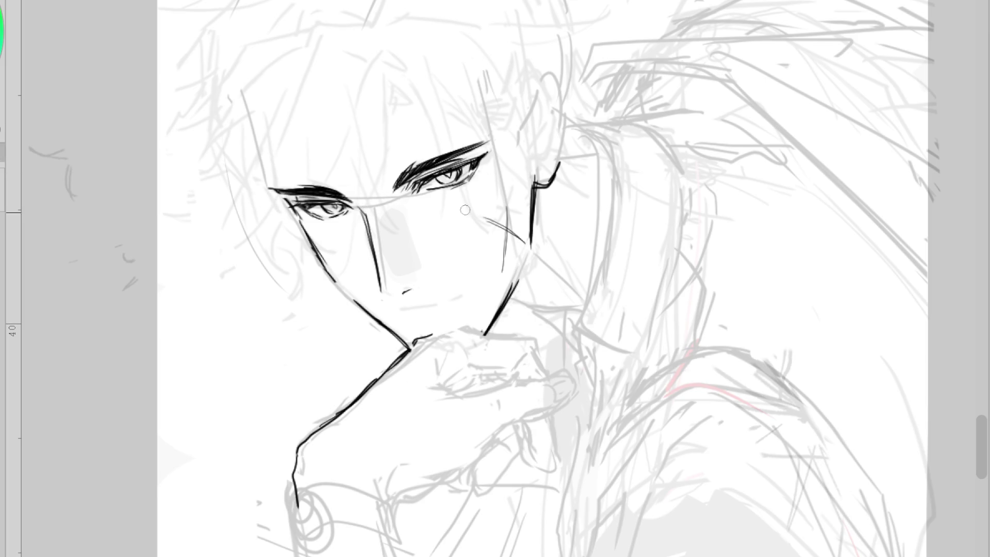
# - Extend the lip line right, redraw the jawline as a longer stroke and break up the lip's end
pyautogui.moveTo(402, 312); pyautogui.dragTo(460, 298)
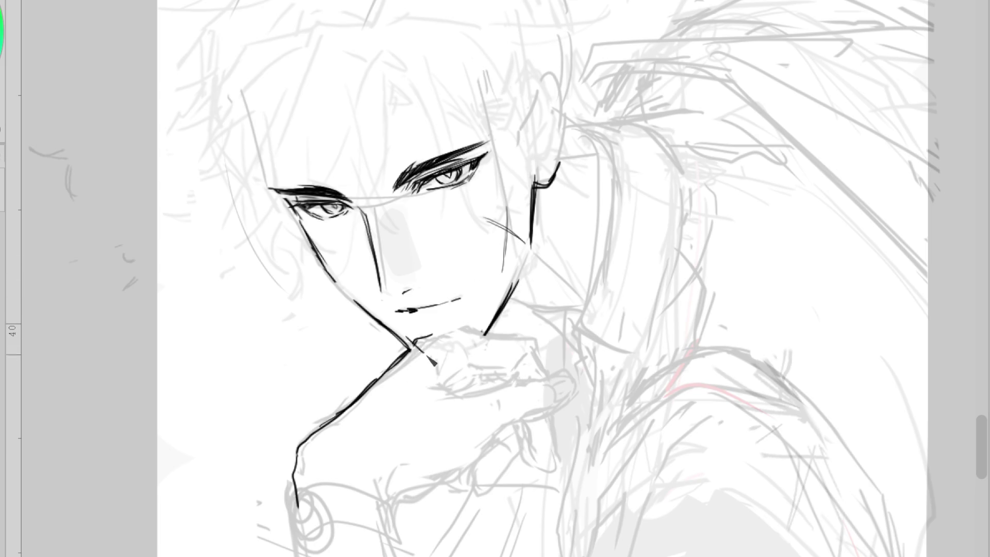
pyautogui.hotkey('ctrl', 'z')
pyautogui.moveTo(518, 279)
pyautogui.mouseDown()
pyautogui.moveTo(478, 344)
pyautogui.moveTo(435, 343)
pyautogui.moveTo(433, 333)
pyautogui.moveTo(422, 345)
pyautogui.moveTo(481, 342)
pyautogui.mouseUp()
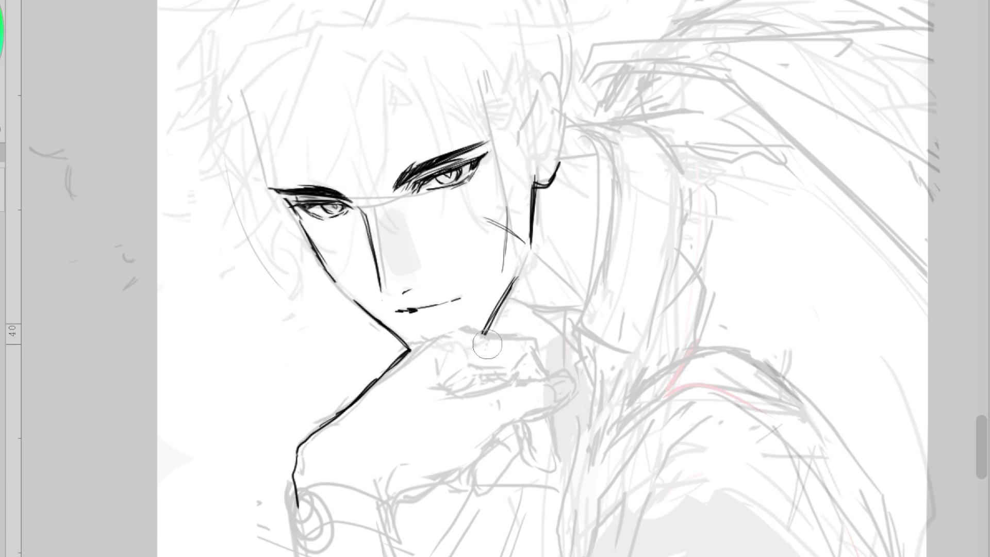
pyautogui.moveTo(464, 298)
pyautogui.mouseDown()
pyautogui.moveTo(435, 303)
pyautogui.moveTo(457, 300)
pyautogui.mouseUp()
pyautogui.press('m')
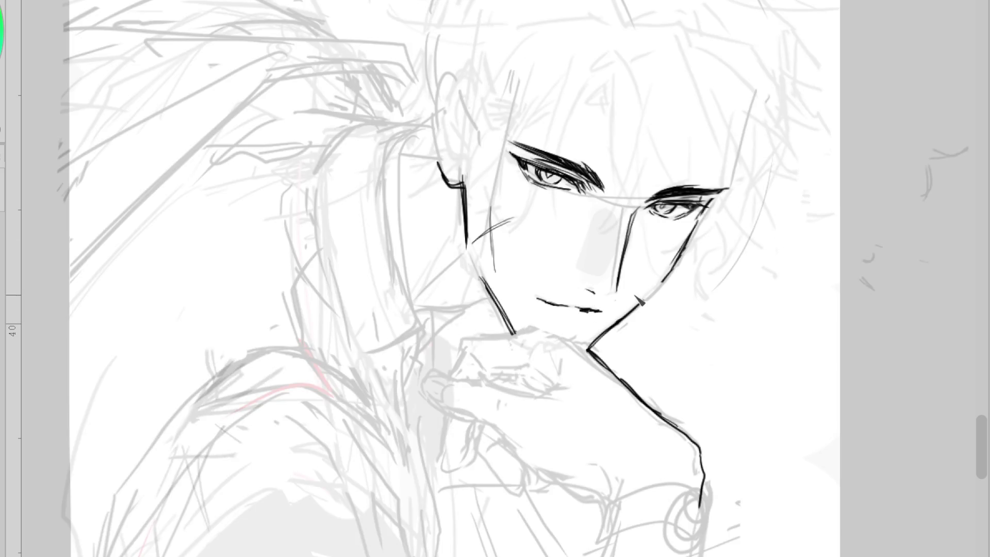
pyautogui.scroll(-2, 618, 306)
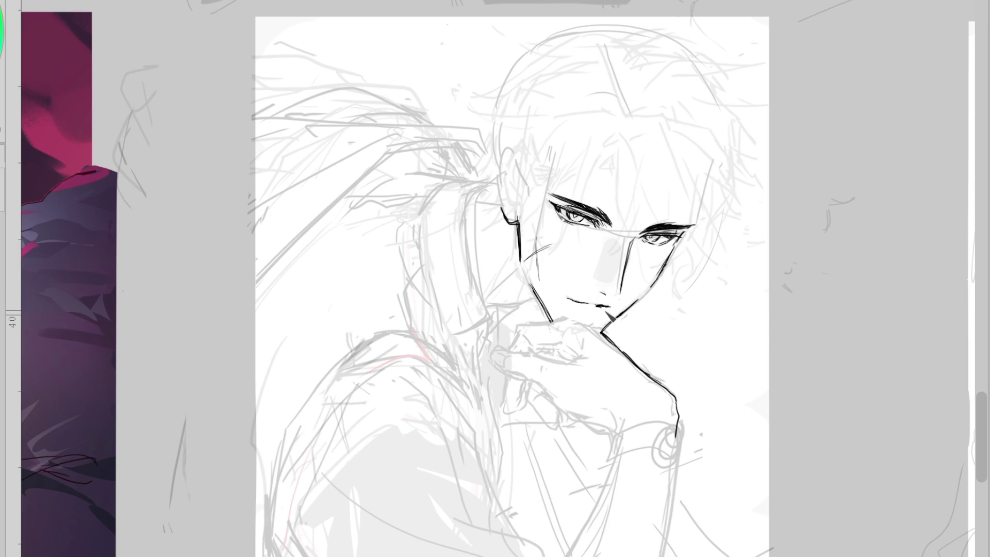
# - Add a small tick below the lip, a stroke under the right eye and a neck line
pyautogui.moveTo(597, 304); pyautogui.dragTo(611, 313)
pyautogui.hotkey('ctrl', 'z')
pyautogui.moveTo(588, 304); pyautogui.dragTo(596, 313)
pyautogui.moveTo(674, 238); pyautogui.dragTo(666, 252)
pyautogui.moveTo(489, 309)
pyautogui.mouseDown()
pyautogui.moveTo(531, 303)
pyautogui.moveTo(549, 315)
pyautogui.mouseUp()
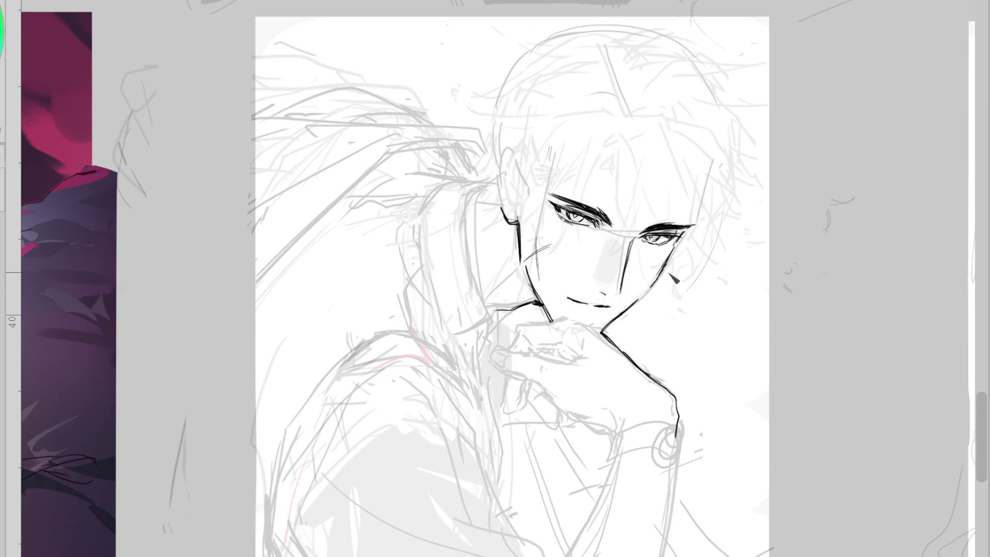
# - Redraw the mouth line thinner and the upper lip as a longer curve
pyautogui.scroll(3, 614, 286)
pyautogui.hotkey('ctrl', 'z')
pyautogui.moveTo(562, 318)
pyautogui.mouseDown()
pyautogui.moveTo(593, 328)
pyautogui.moveTo(575, 331)
pyautogui.mouseUp()
pyautogui.moveTo(519, 305); pyautogui.dragTo(568, 328)
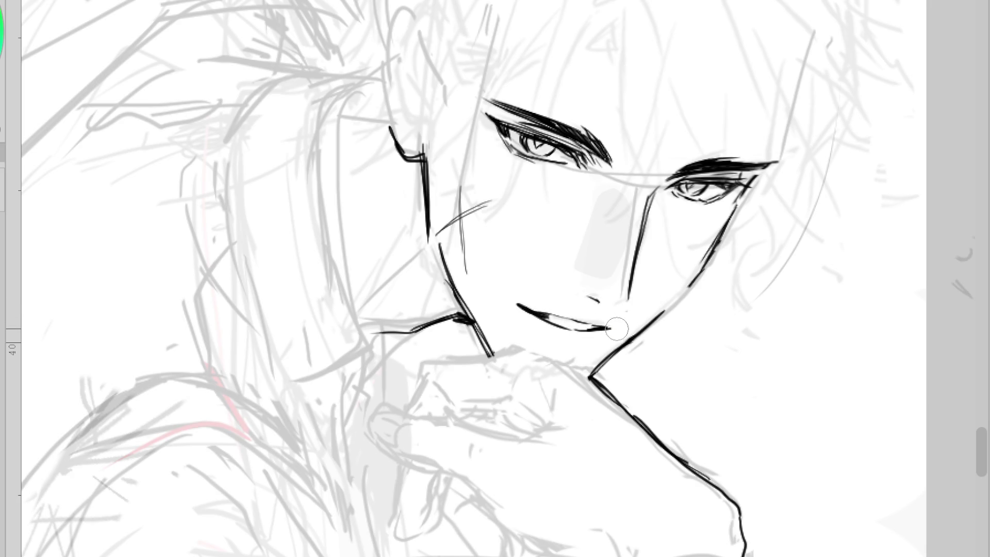
pyautogui.scroll(-1, 639, 320)
# - Redraw the jaw stroke from the chin up toward the cheek and hide the rough hair sketch
pyautogui.moveTo(614, 351); pyautogui.dragTo(603, 364)
pyautogui.hotkey('ctrl', 'z')
pyautogui.hotkey('ctrl', 'z')
pyautogui.moveTo(609, 360); pyautogui.dragTo(666, 315)
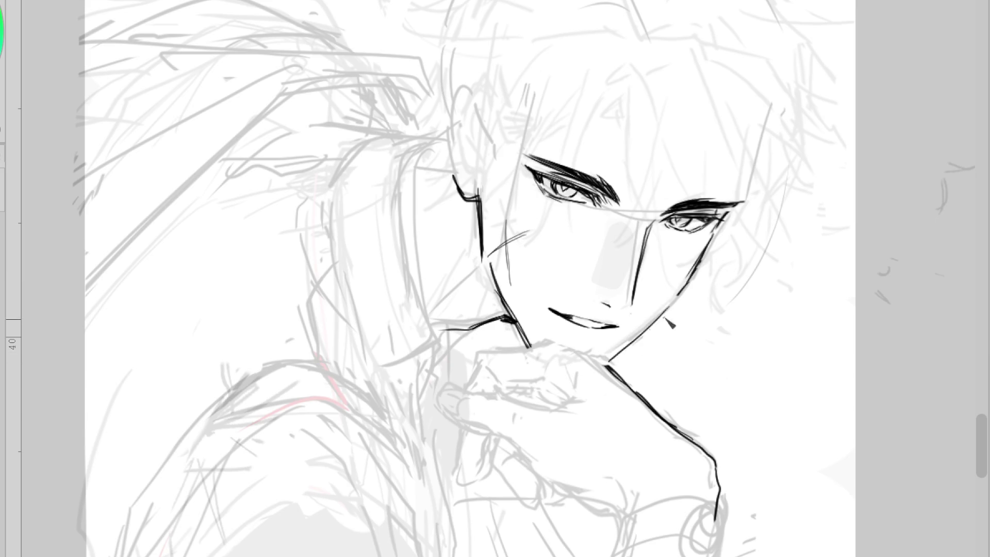
pyautogui.press('h')
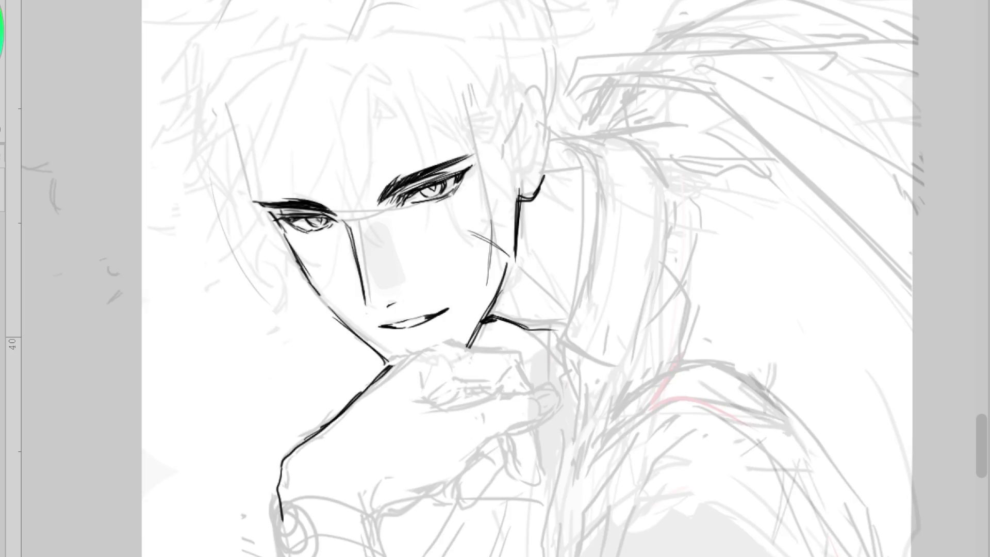
pyautogui.press('h')
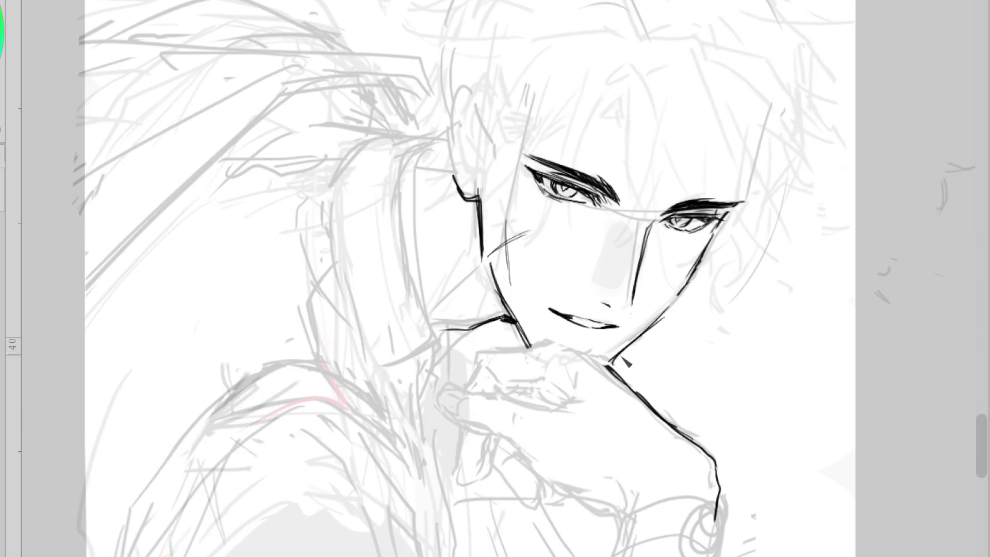
pyautogui.hotkey('ctrl', 'z')
pyautogui.moveTo(610, 360); pyautogui.dragTo(669, 320)
pyautogui.hotkey('ctrl', '-')
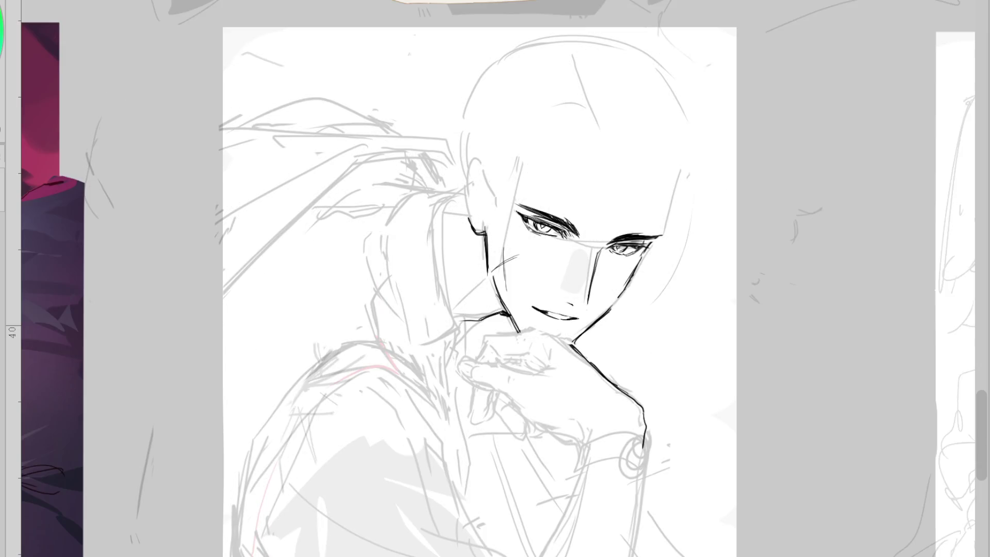
# - Shorten the right eyebrow tip and add a small tick left of the nose
pyautogui.hotkey('ctrl', 'z')
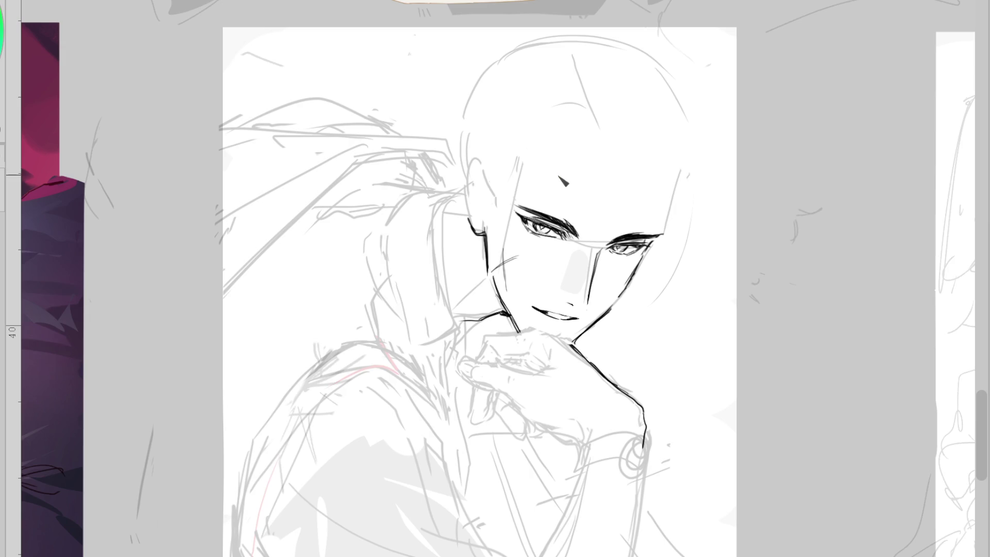
pyautogui.moveTo(537, 213); pyautogui.dragTo(594, 217)
pyautogui.moveTo(664, 235); pyautogui.dragTo(655, 237)
pyautogui.moveTo(538, 261); pyautogui.dragTo(545, 271)
pyautogui.moveTo(649, 246)
pyautogui.mouseDown()
pyautogui.moveTo(643, 258)
pyautogui.moveTo(651, 256)
pyautogui.mouseUp()
pyautogui.hotkey('ctrl', 'z')
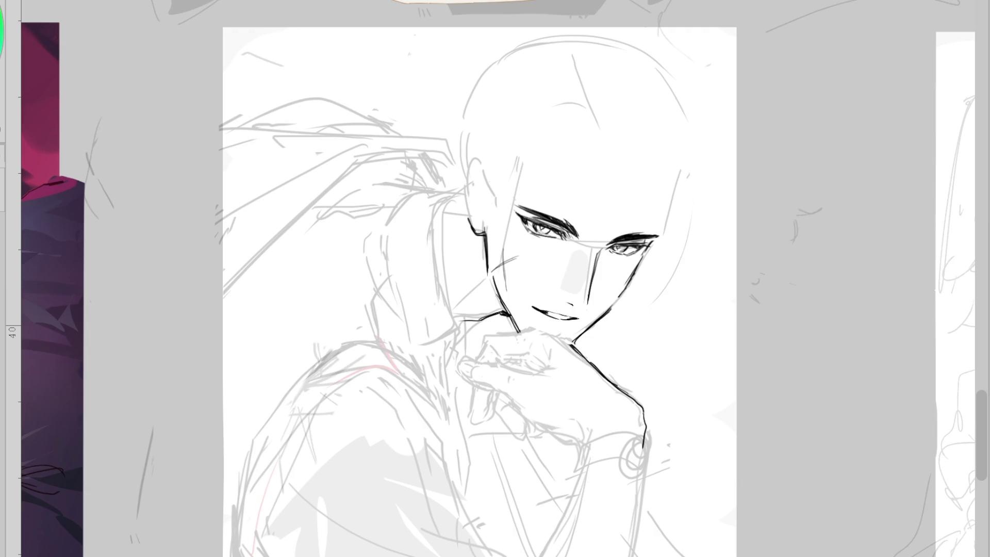
# - Ink the ear's outer contour and inner folds, plus the first forehead hair strands
pyautogui.hotkey('ctrl', 'z')
pyautogui.moveTo(569, 174); pyautogui.dragTo(585, 165)
pyautogui.moveTo(483, 169)
pyautogui.mouseDown()
pyautogui.moveTo(469, 199)
pyautogui.moveTo(486, 190)
pyautogui.mouseUp()
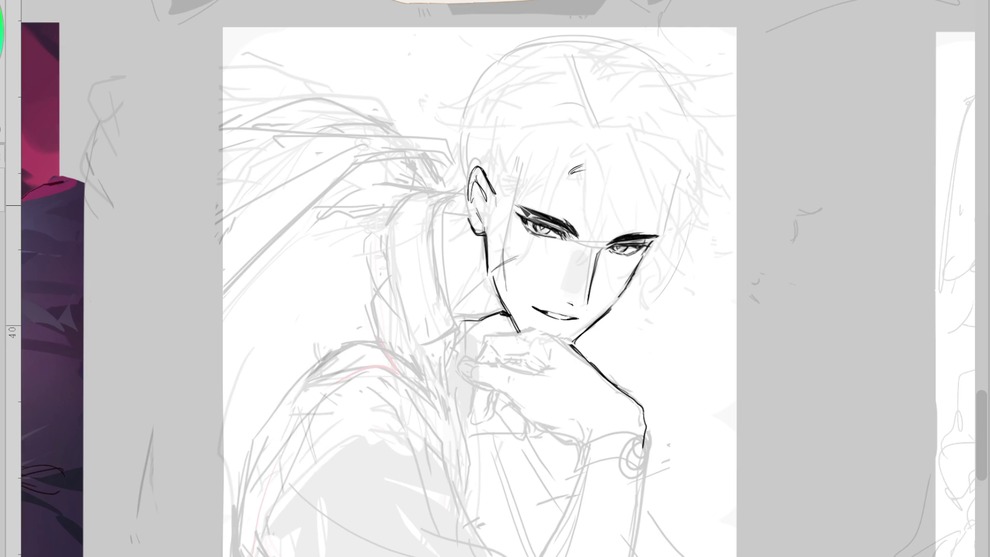
pyautogui.moveTo(484, 200)
pyautogui.mouseDown()
pyautogui.moveTo(485, 221)
pyautogui.moveTo(475, 198)
pyautogui.moveTo(482, 219)
pyautogui.mouseUp()
pyautogui.moveTo(583, 168)
pyautogui.mouseDown()
pyautogui.moveTo(570, 150)
pyautogui.moveTo(583, 166)
pyautogui.moveTo(576, 191)
pyautogui.moveTo(575, 178)
pyautogui.moveTo(559, 174)
pyautogui.mouseUp()
pyautogui.moveTo(571, 187)
pyautogui.mouseDown()
pyautogui.moveTo(573, 160)
pyautogui.moveTo(571, 178)
pyautogui.moveTo(583, 181)
pyautogui.moveTo(575, 193)
pyautogui.moveTo(565, 160)
pyautogui.moveTo(531, 178)
pyautogui.moveTo(573, 170)
pyautogui.mouseUp()
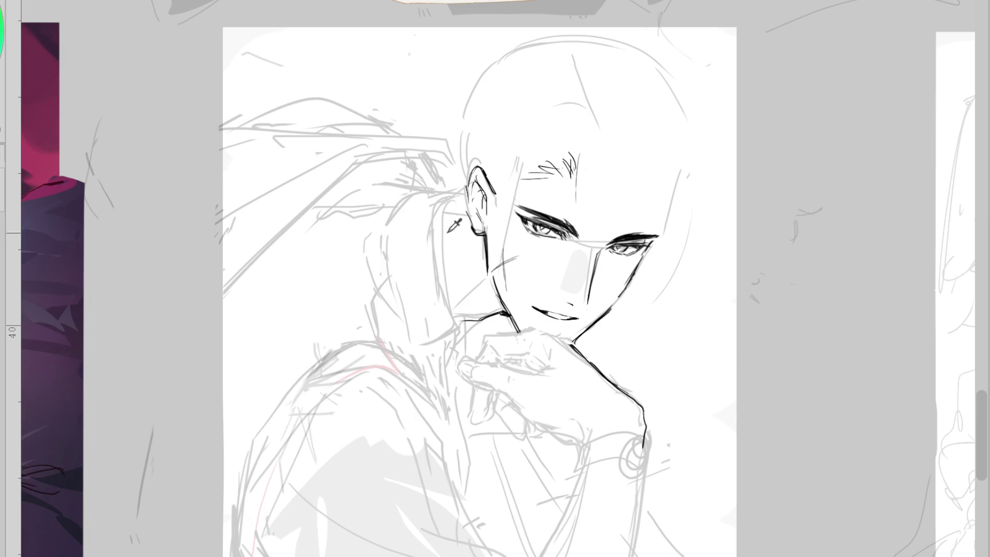
# - Ink the neck line left of the ear, discarding the longer neck and forehead attempts
pyautogui.moveTo(447, 202); pyautogui.dragTo(442, 261)
pyautogui.moveTo(447, 275); pyautogui.dragTo(456, 335)
pyautogui.hotkey('ctrl', 'z')
pyautogui.moveTo(440, 214)
pyautogui.mouseDown()
pyautogui.moveTo(463, 323)
pyautogui.moveTo(459, 399)
pyautogui.mouseUp()
pyautogui.hotkey('ctrl', 'z')
pyautogui.hotkey('ctrl', 'z')
pyautogui.hotkey('ctrl', 'z')
pyautogui.moveTo(454, 312); pyautogui.dragTo(459, 396)
pyautogui.hotkey('ctrl', 'z')
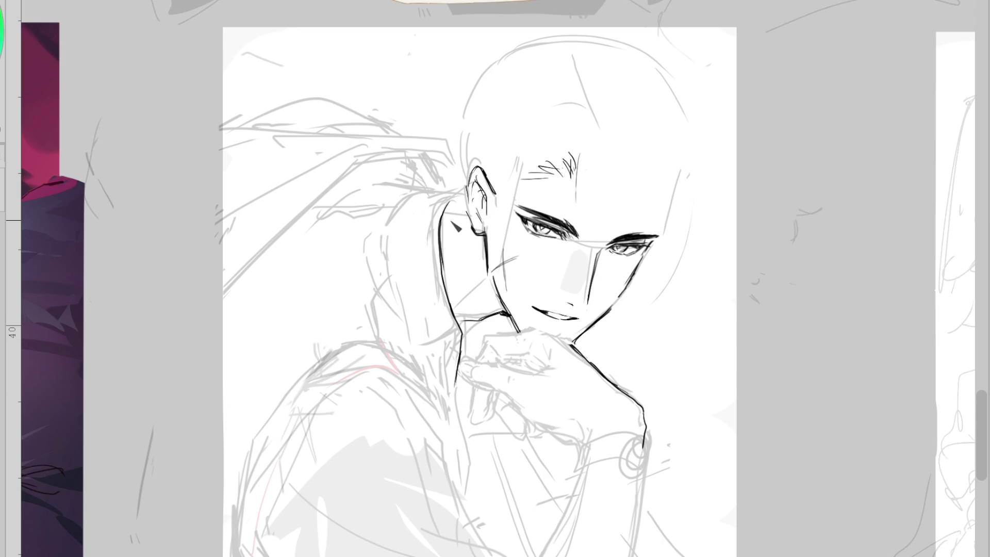
pyautogui.moveTo(543, 168)
pyautogui.mouseDown()
pyautogui.moveTo(573, 165)
pyautogui.moveTo(573, 177)
pyautogui.moveTo(562, 162)
pyautogui.moveTo(524, 263)
pyautogui.mouseUp()
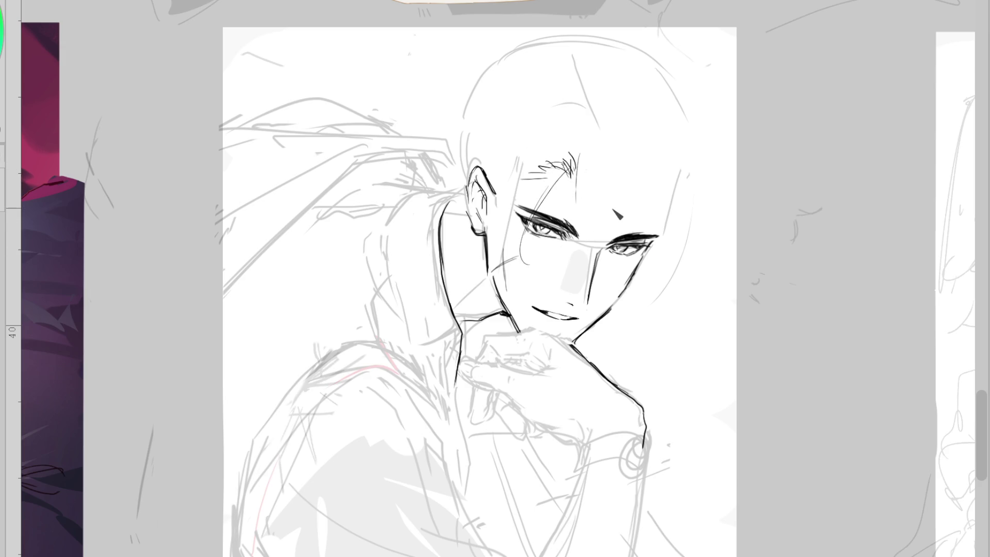
pyautogui.hotkey('ctrl', 'z')
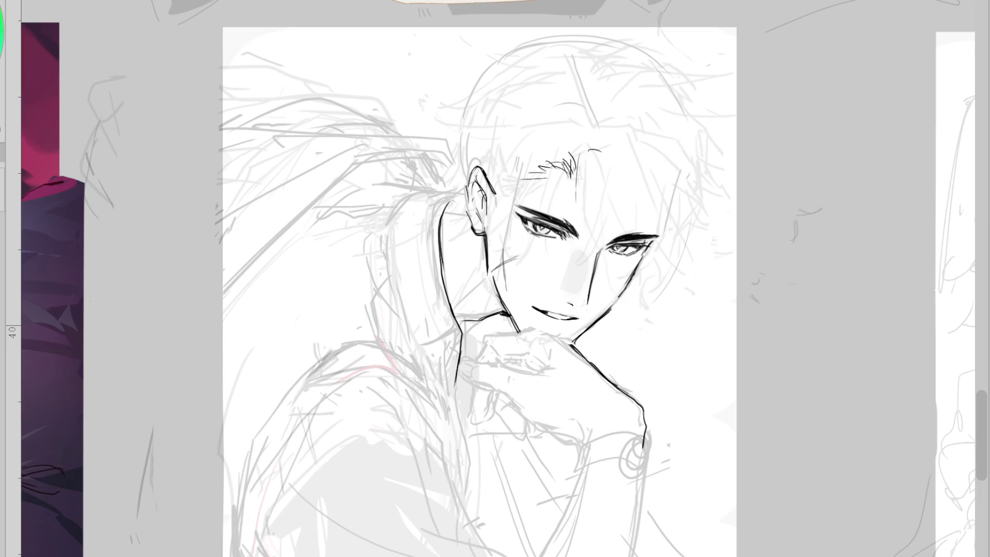
# - Ink the collar line over to the neck and a line from behind the ear toward the ponytail
pyautogui.moveTo(454, 324); pyautogui.dragTo(508, 312)
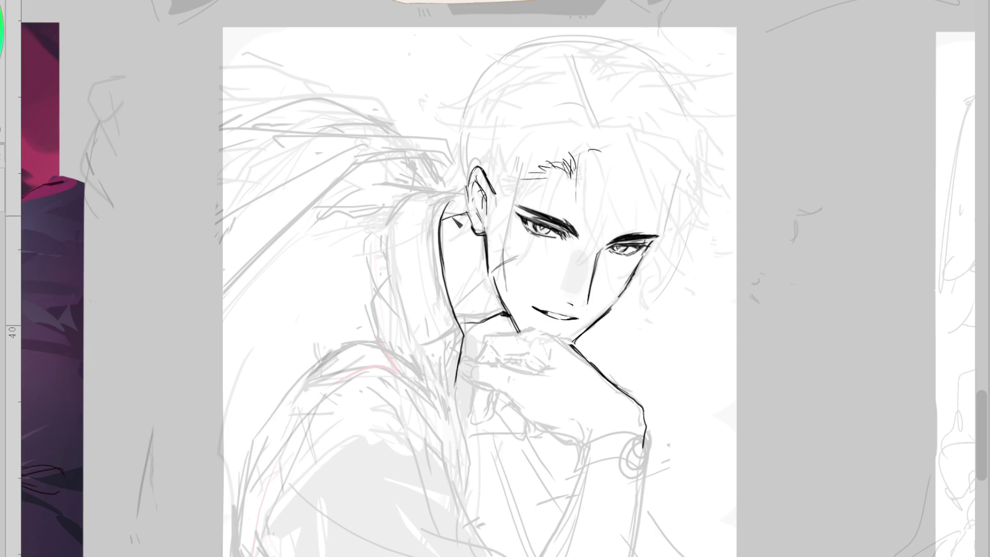
pyautogui.press('h')
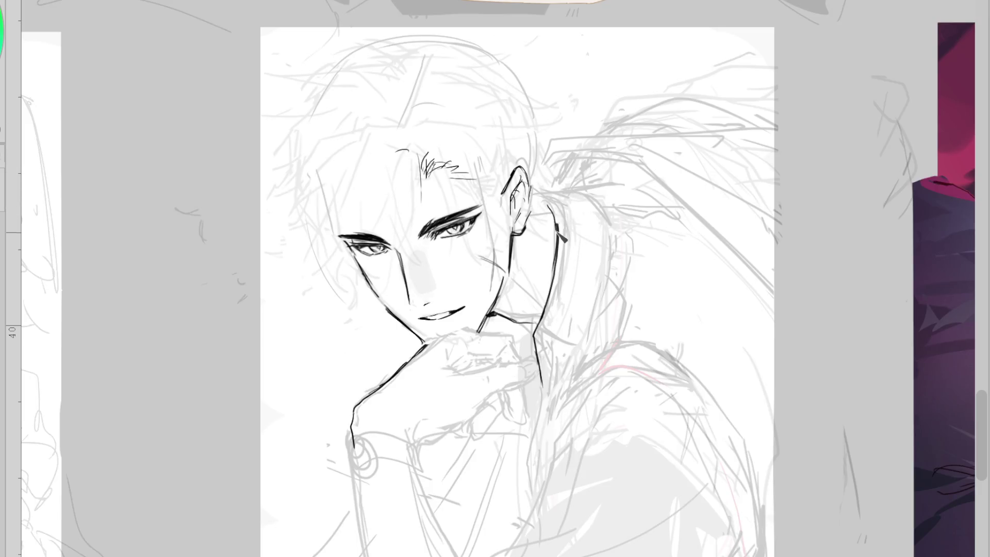
pyautogui.moveTo(536, 208); pyautogui.dragTo(572, 200)
pyautogui.press('h')
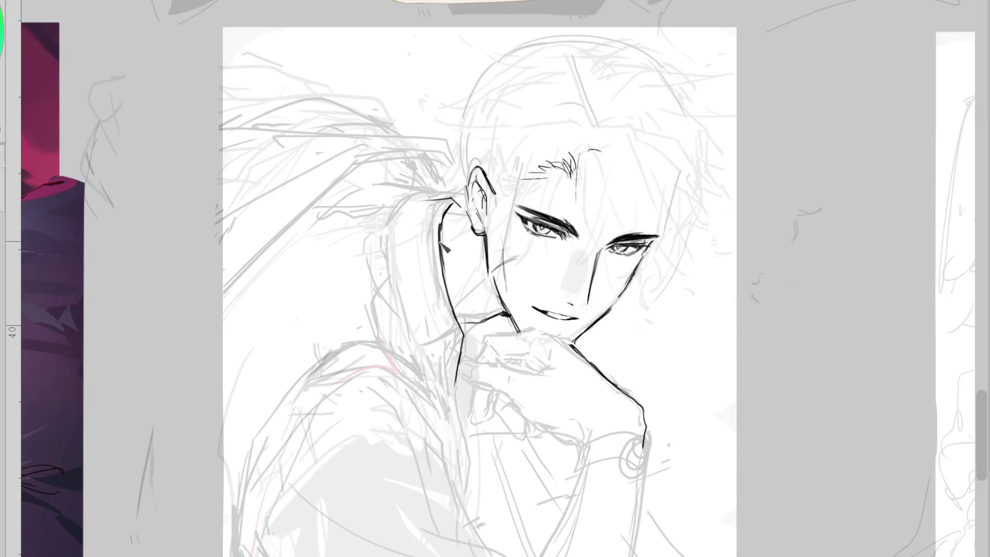
# - Ink the curve along the top of the shoulder with a fine brush, extending it toward the hand
pyautogui.press(']')
pyautogui.press('[')
pyautogui.hotkey('ctrl', 'z')
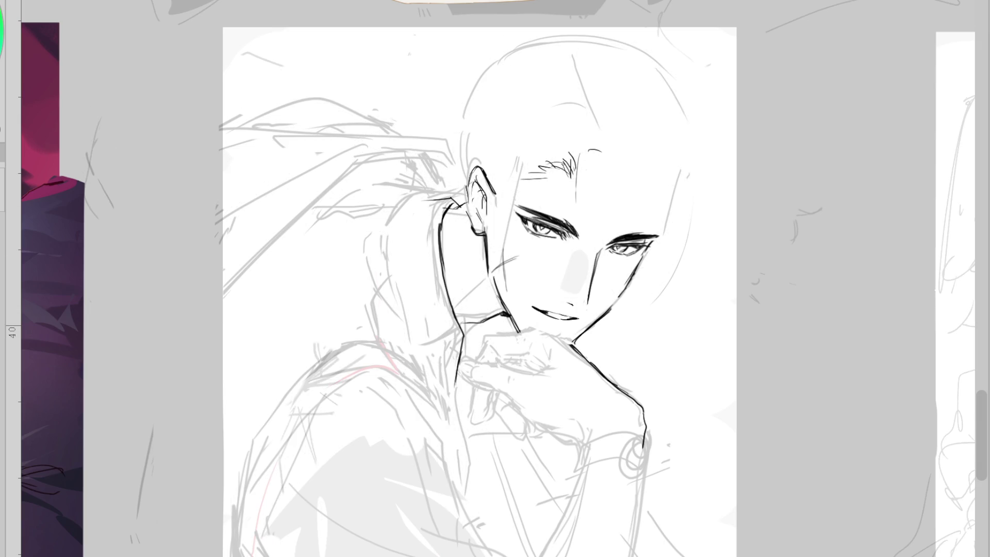
pyautogui.moveTo(361, 346)
pyautogui.mouseDown()
pyautogui.moveTo(328, 361)
pyautogui.moveTo(260, 443)
pyautogui.mouseUp()
pyautogui.moveTo(362, 344); pyautogui.dragTo(393, 351)
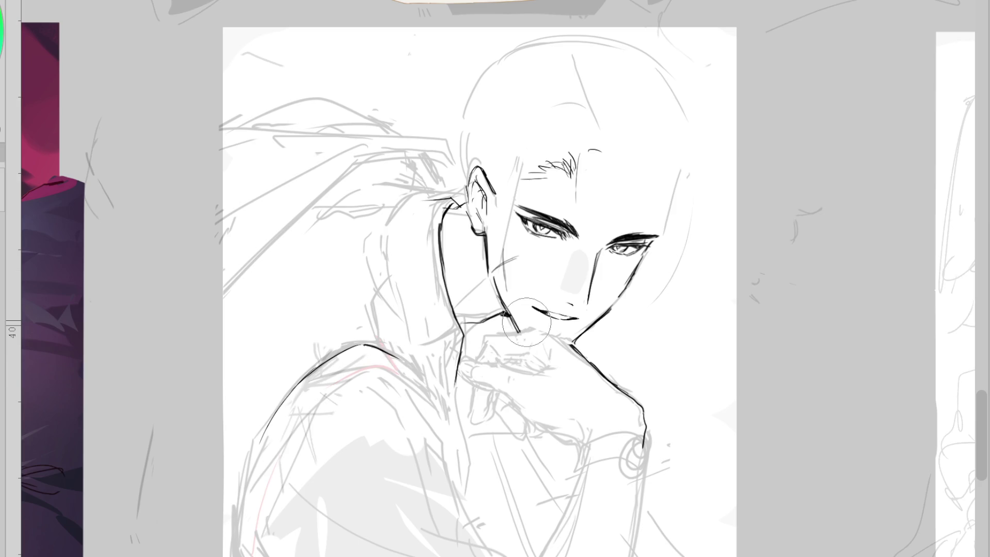
# - Ink the top edge of the sleeve cuff, its fold strokes and its right edge
pyautogui.scroll(-5, 985, 413)
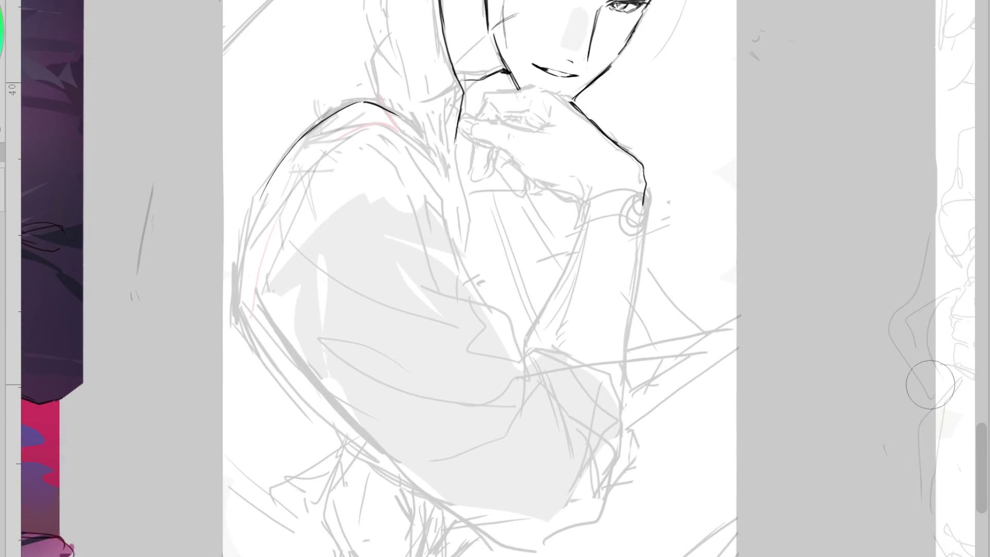
pyautogui.moveTo(525, 344)
pyautogui.mouseDown()
pyautogui.moveTo(601, 367)
pyautogui.moveTo(636, 406)
pyautogui.mouseUp()
pyautogui.moveTo(549, 377); pyautogui.dragTo(638, 410)
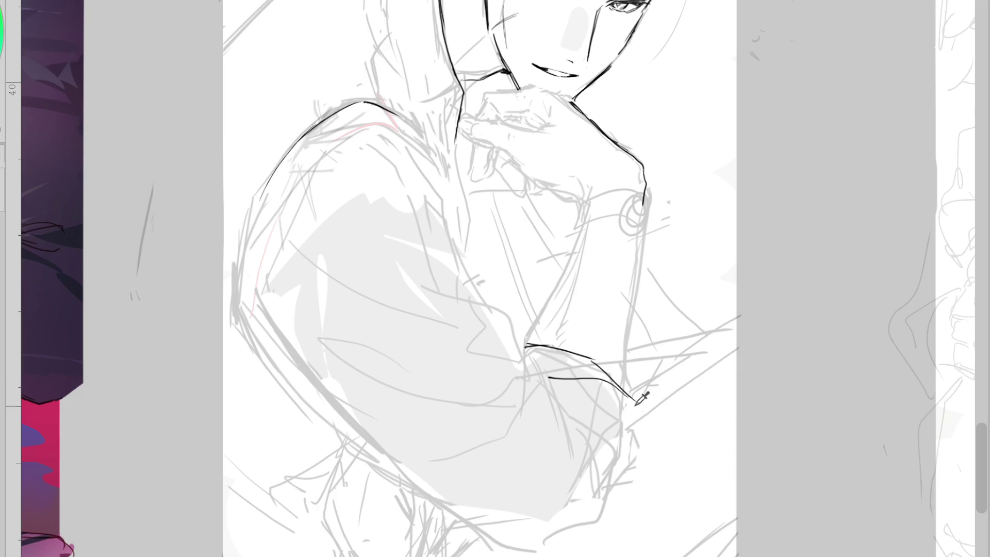
pyautogui.moveTo(602, 382)
pyautogui.mouseDown()
pyautogui.moveTo(628, 421)
pyautogui.moveTo(635, 484)
pyautogui.mouseUp()
pyautogui.hotkey('ctrl', 'z')
pyautogui.hotkey('ctrl', 'z')
pyautogui.hotkey('ctrl', 'z')
pyautogui.moveTo(630, 428); pyautogui.dragTo(630, 464)
pyautogui.moveTo(604, 385); pyautogui.dragTo(626, 419)
# - Ink the forearm edges rising to the chin and a longer line at the wrist
pyautogui.moveTo(581, 227); pyautogui.dragTo(534, 342)
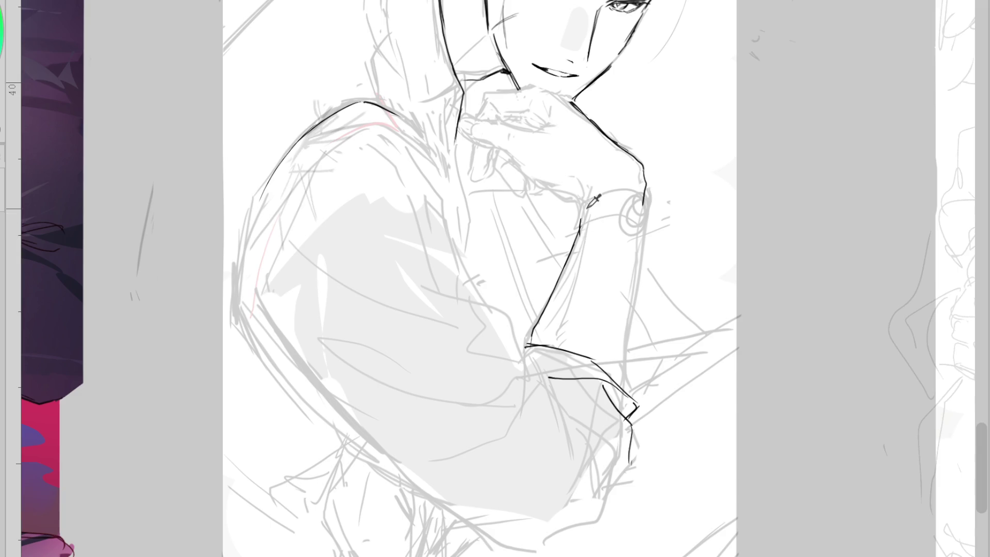
pyautogui.moveTo(587, 193); pyautogui.dragTo(554, 330)
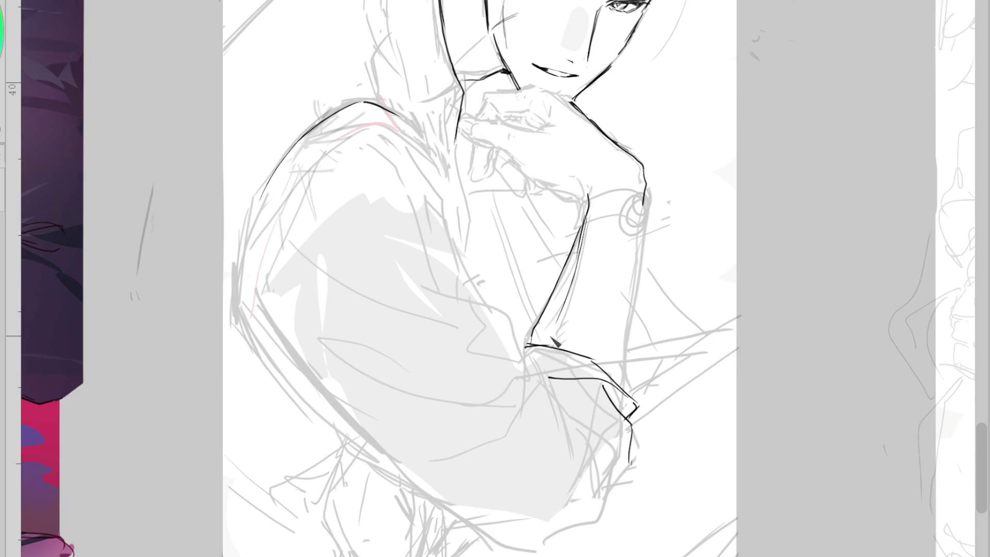
pyautogui.moveTo(643, 234); pyautogui.dragTo(622, 394)
pyautogui.hotkey('ctrl', 'z')
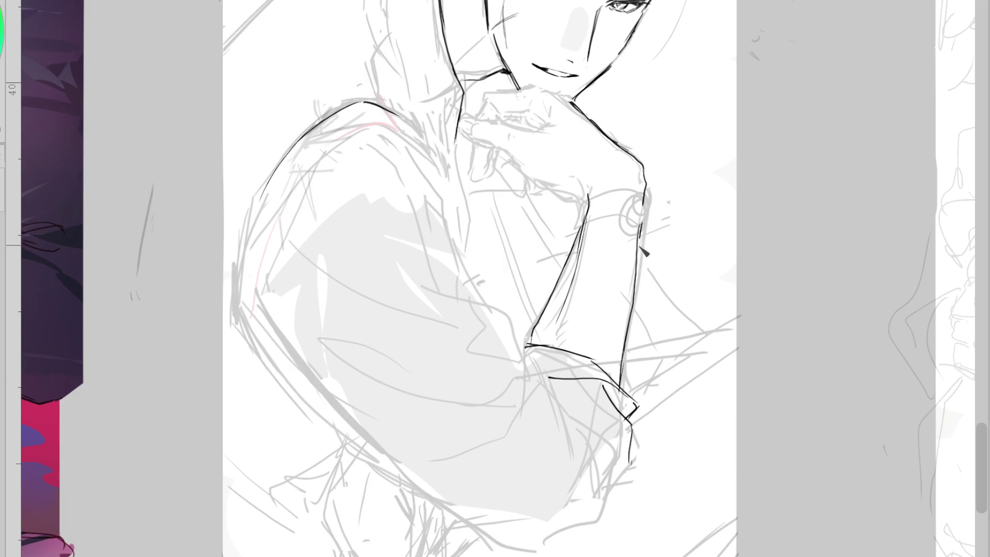
pyautogui.moveTo(645, 173); pyautogui.dragTo(645, 199)
pyautogui.hotkey('ctrl', 'z')
pyautogui.moveTo(641, 163); pyautogui.dragTo(648, 202)
pyautogui.hotkey('ctrl', 'z')
pyautogui.moveTo(642, 163); pyautogui.dragTo(642, 254)
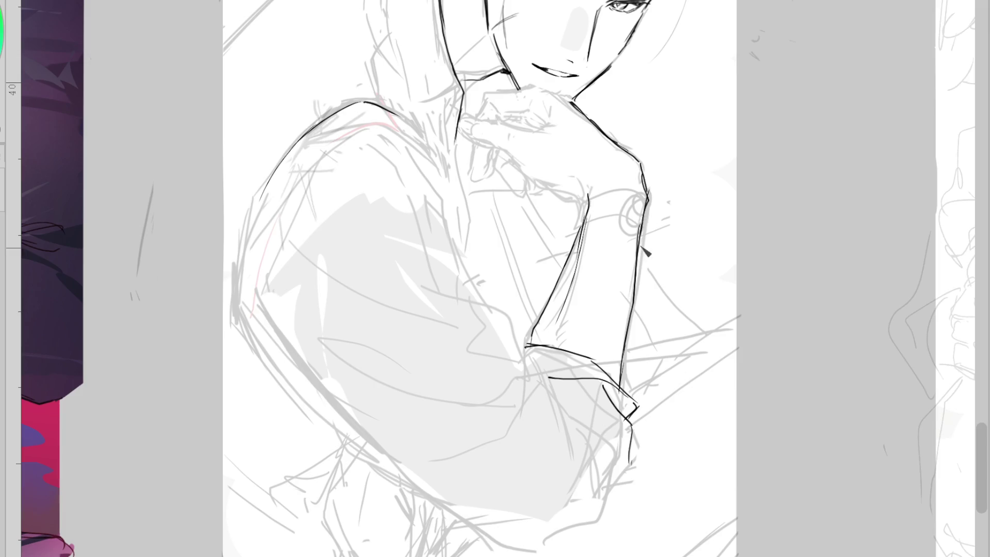
# - Erase the lower part of the forearm's left line and redraw that edge cleanly
pyautogui.press('e')
pyautogui.moveTo(567, 269); pyautogui.dragTo(545, 303)
pyautogui.press('p')
pyautogui.moveTo(588, 212); pyautogui.dragTo(532, 341)
pyautogui.moveTo(584, 240); pyautogui.dragTo(536, 335)
pyautogui.hotkey('ctrl', 'z')
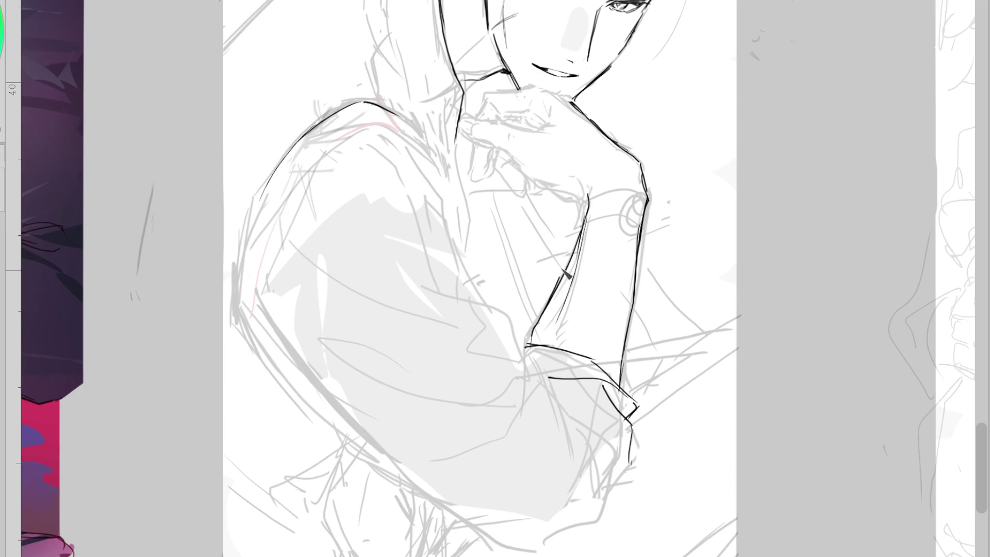
# - Ink the torso line beside the arm, the elbow sleeve curve and the sleeve's long lower edge
pyautogui.moveTo(436, 166)
pyautogui.mouseDown()
pyautogui.moveTo(467, 251)
pyautogui.moveTo(466, 296)
pyautogui.mouseUp()
pyautogui.moveTo(410, 253)
pyautogui.mouseDown()
pyautogui.moveTo(507, 319)
pyautogui.moveTo(524, 370)
pyautogui.moveTo(537, 360)
pyautogui.moveTo(454, 472)
pyautogui.mouseUp()
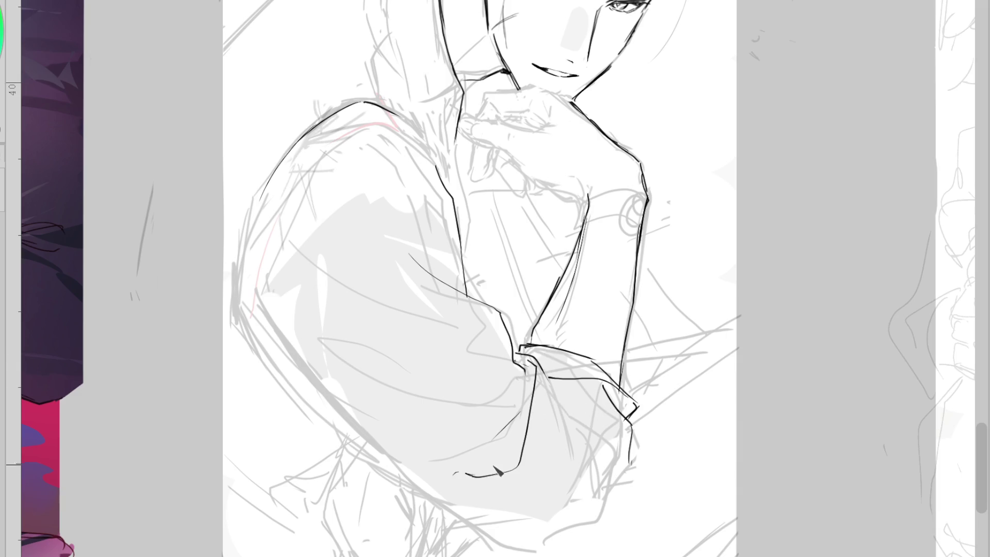
pyautogui.moveTo(522, 440); pyautogui.dragTo(453, 471)
pyautogui.moveTo(357, 438); pyautogui.dragTo(420, 498)
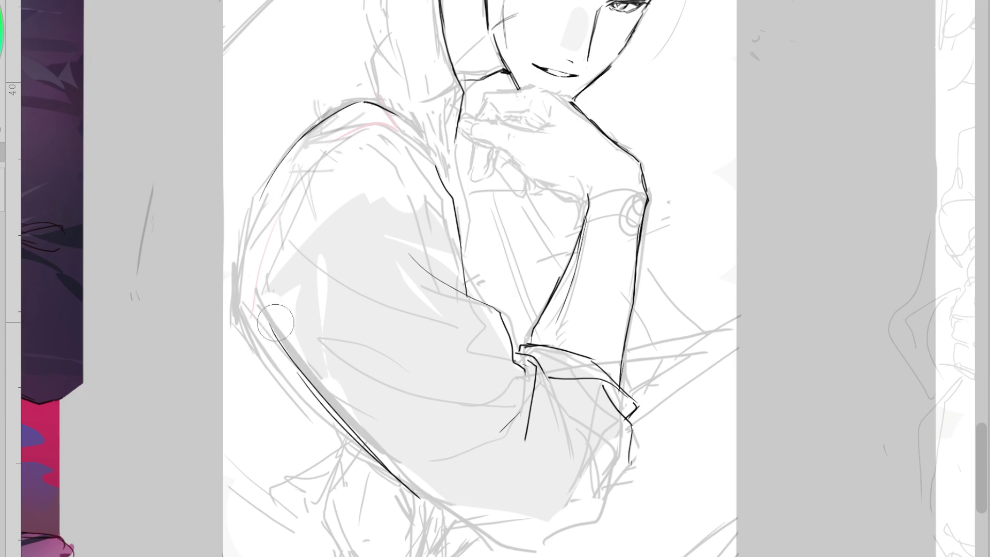
pyautogui.moveTo(272, 327); pyautogui.dragTo(424, 503)
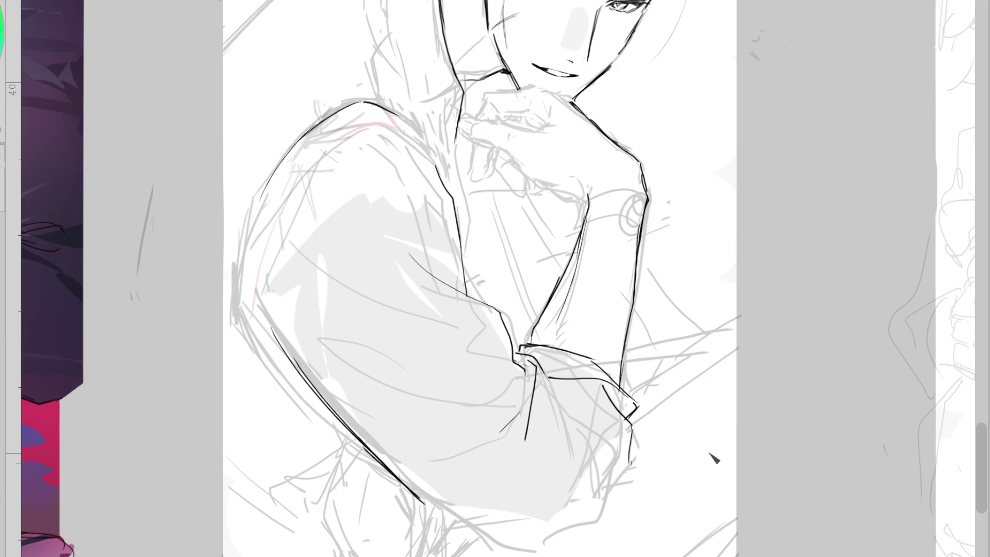
pyautogui.moveTo(409, 255)
pyautogui.mouseDown()
pyautogui.moveTo(467, 290)
pyautogui.moveTo(302, 247)
pyautogui.moveTo(465, 305)
pyautogui.mouseUp()
pyautogui.hotkey('ctrl', 'z')
pyautogui.hotkey('ctrl', 'z')
pyautogui.moveTo(456, 212)
pyautogui.mouseDown()
pyautogui.moveTo(467, 279)
pyautogui.moveTo(500, 311)
pyautogui.mouseUp()
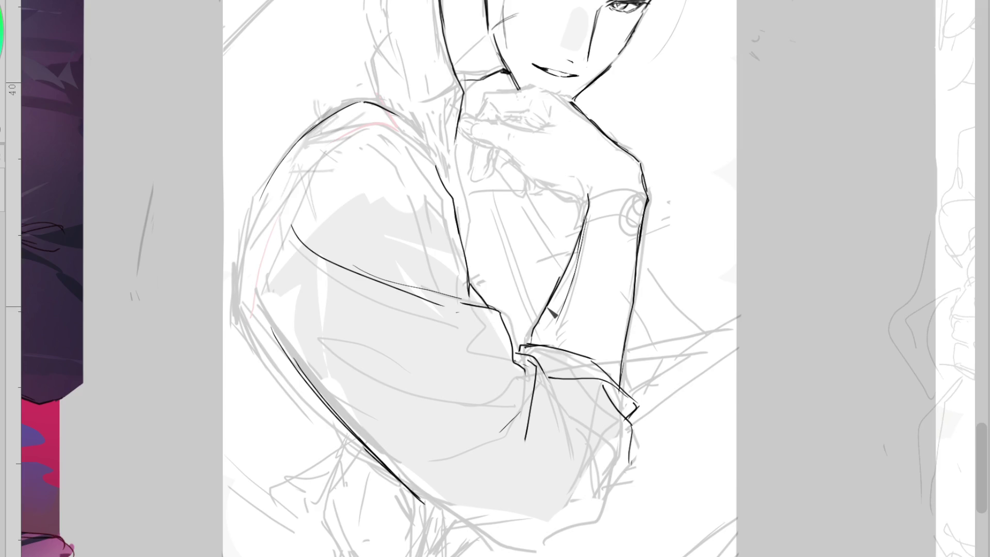
pyautogui.scroll(-1, 553, 313)
pyautogui.scroll(-1, 536, 286)
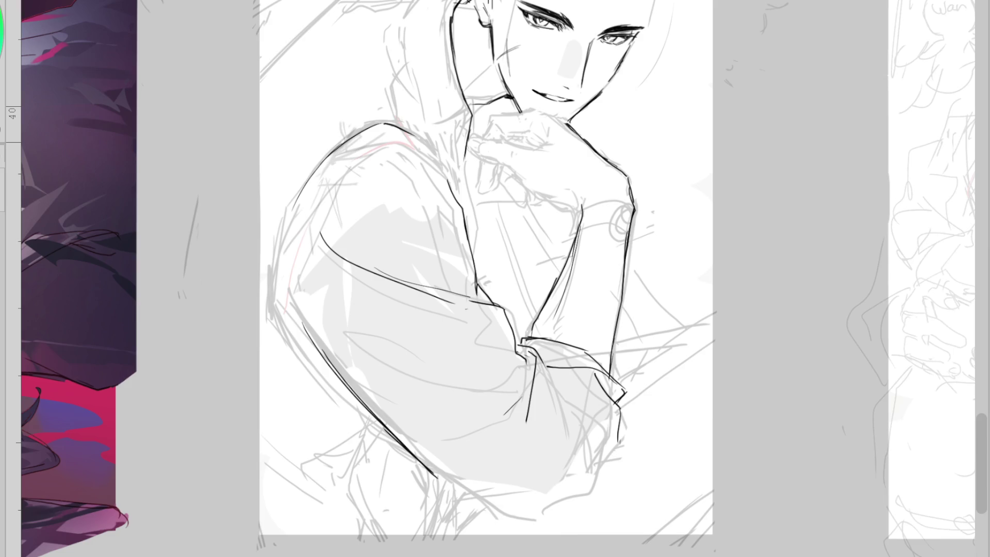
# - Ink the forearm edge down to the cuff and darken the sleeve's lower outline
pyautogui.moveTo(559, 288); pyautogui.dragTo(526, 338)
pyautogui.moveTo(619, 412)
pyautogui.mouseDown()
pyautogui.moveTo(585, 500)
pyautogui.moveTo(532, 520)
pyautogui.mouseUp()
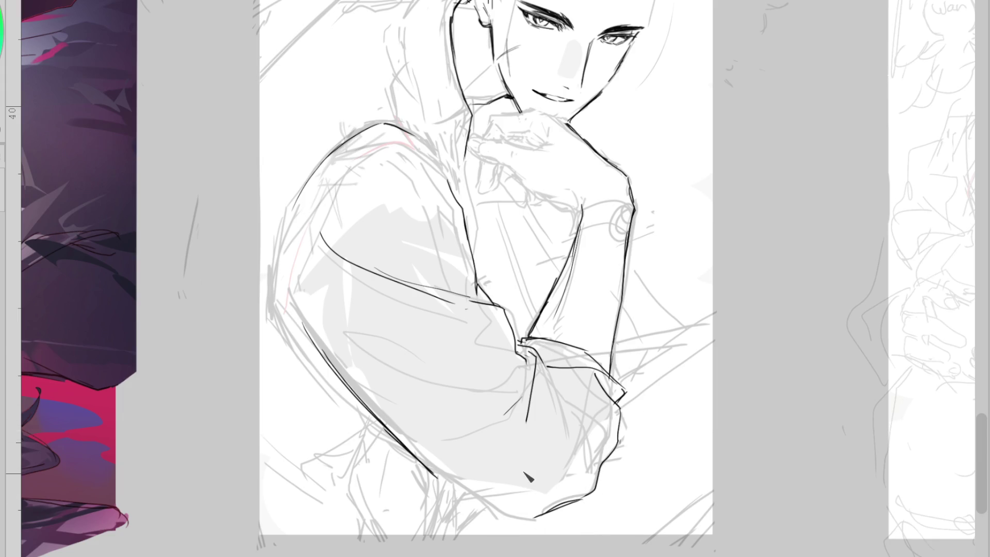
pyautogui.moveTo(431, 469); pyautogui.dragTo(510, 518)
pyautogui.moveTo(361, 398); pyautogui.dragTo(509, 482)
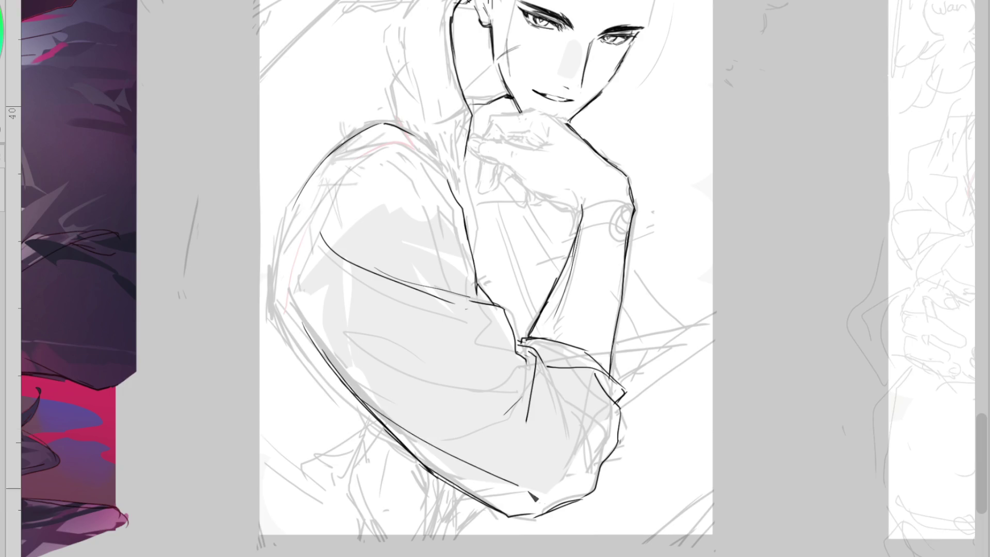
# - Redo the elbow crease and add hooked and short fold lines across the sleeve
pyautogui.moveTo(537, 364); pyautogui.dragTo(533, 399)
pyautogui.moveTo(540, 364)
pyautogui.mouseDown()
pyautogui.moveTo(496, 430)
pyautogui.moveTo(345, 331)
pyautogui.moveTo(508, 350)
pyautogui.mouseUp()
pyautogui.hotkey('ctrl', 'z')
pyautogui.moveTo(477, 319)
pyautogui.mouseDown()
pyautogui.moveTo(316, 327)
pyautogui.moveTo(431, 372)
pyautogui.moveTo(464, 371)
pyautogui.mouseUp()
pyautogui.hotkey('ctrl', 'z')
pyautogui.moveTo(548, 365)
pyautogui.mouseDown()
pyautogui.moveTo(574, 438)
pyautogui.moveTo(605, 430)
pyautogui.moveTo(608, 454)
pyautogui.mouseUp()
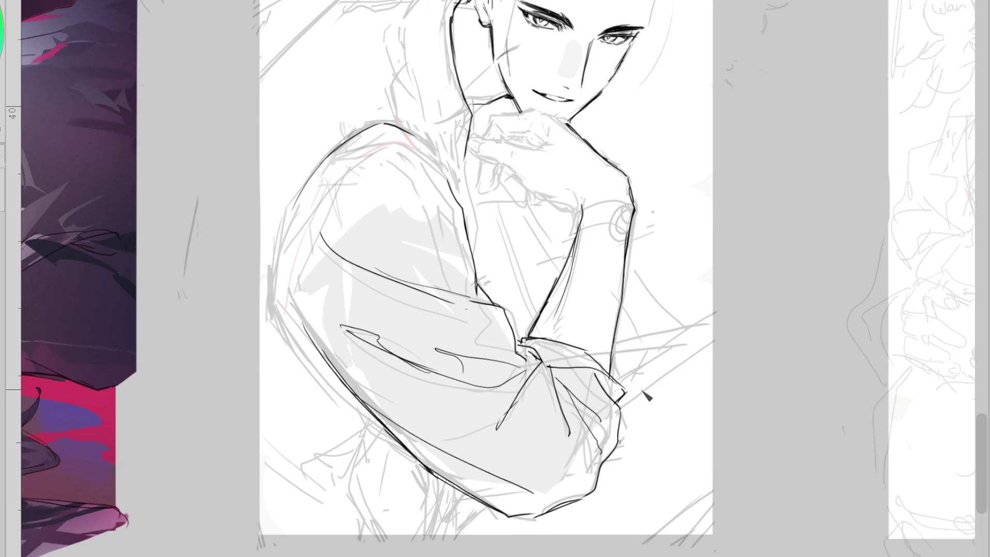
pyautogui.moveTo(439, 351)
pyautogui.mouseDown()
pyautogui.moveTo(482, 354)
pyautogui.moveTo(467, 368)
pyautogui.mouseUp()
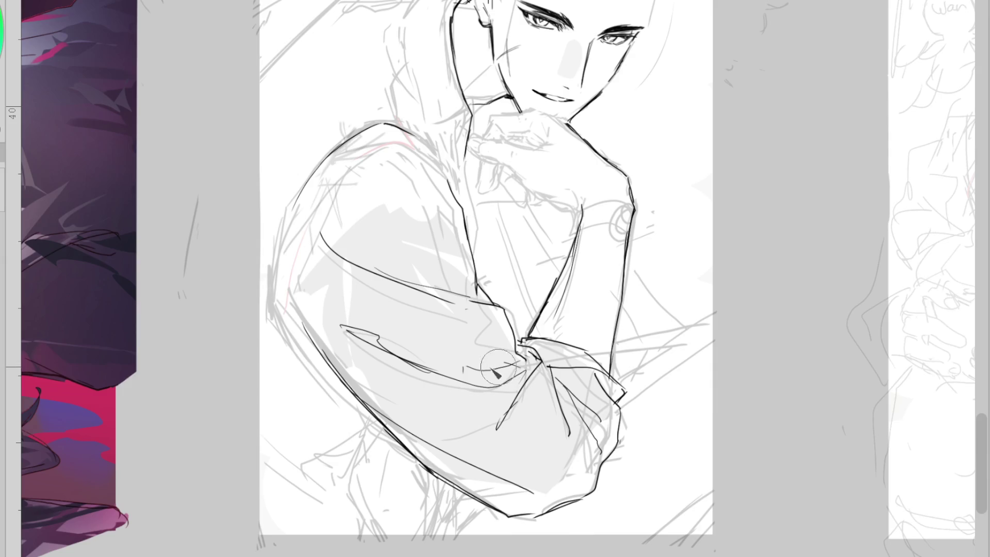
pyautogui.moveTo(446, 325)
pyautogui.mouseDown()
pyautogui.moveTo(503, 336)
pyautogui.moveTo(508, 360)
pyautogui.mouseUp()
# - Ink the upper-arm and shoulder outlines, then mirror the canvas to check proportions
pyautogui.moveTo(389, 151)
pyautogui.mouseDown()
pyautogui.moveTo(447, 271)
pyautogui.moveTo(444, 246)
pyautogui.mouseUp()
pyautogui.moveTo(423, 202); pyautogui.dragTo(464, 287)
pyautogui.moveTo(450, 197); pyautogui.dragTo(394, 155)
pyautogui.hotkey('ctrl', 'z')
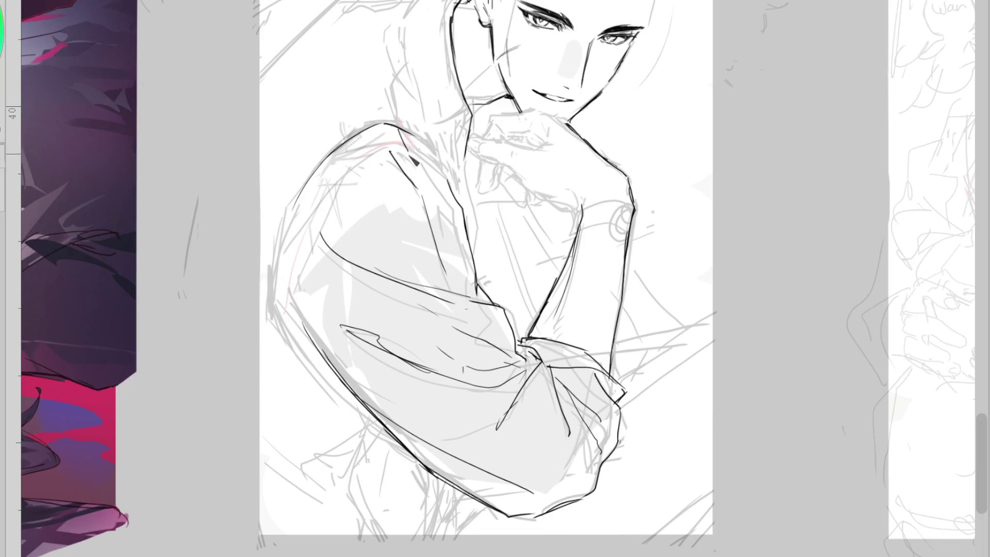
pyautogui.moveTo(400, 130); pyautogui.dragTo(412, 153)
pyautogui.moveTo(466, 196); pyautogui.dragTo(475, 254)
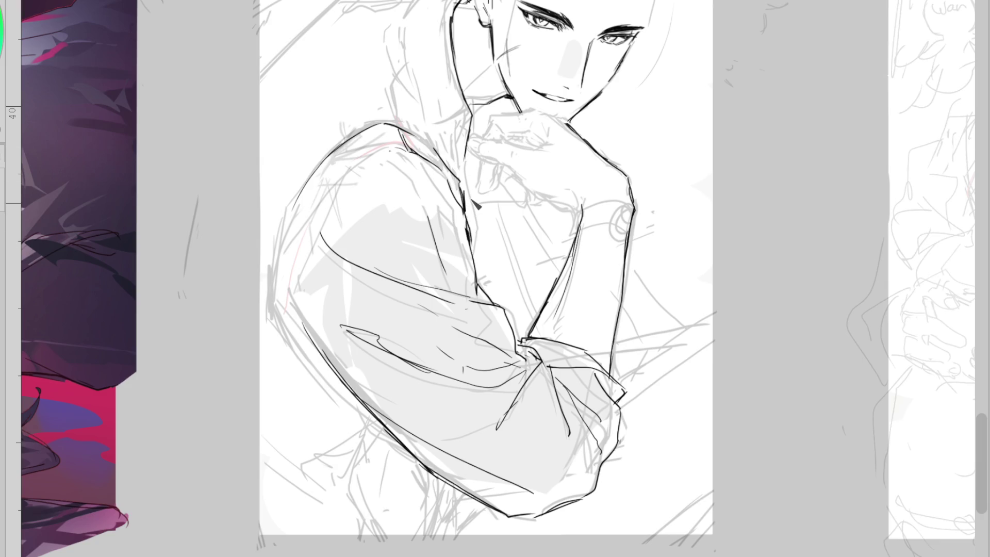
pyautogui.moveTo(384, 153)
pyautogui.mouseDown()
pyautogui.moveTo(361, 158)
pyautogui.moveTo(312, 222)
pyautogui.mouseUp()
pyautogui.moveTo(354, 185)
pyautogui.mouseDown()
pyautogui.moveTo(309, 258)
pyautogui.moveTo(317, 336)
pyautogui.moveTo(364, 412)
pyautogui.mouseUp()
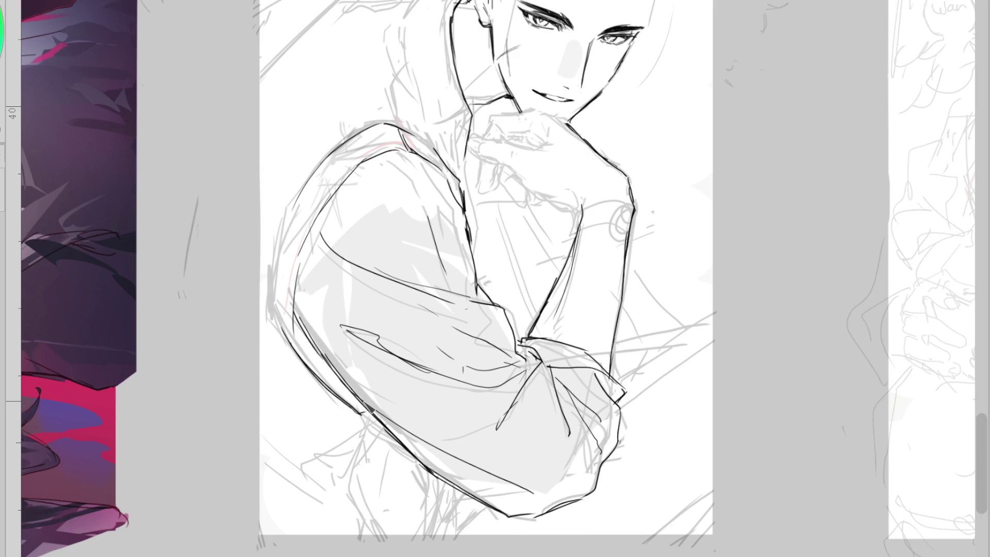
pyautogui.press('m')
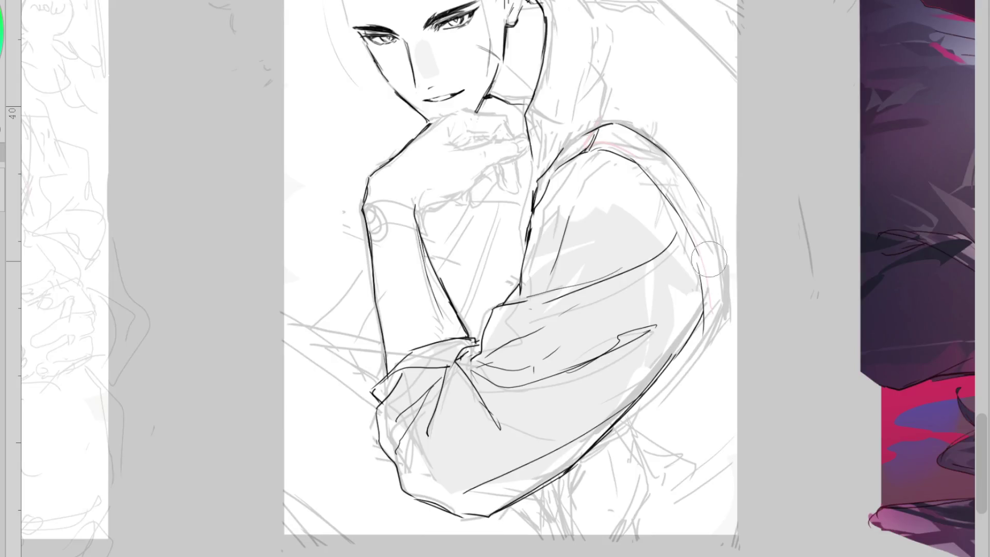
# - Redraw the lower outer arm outline down toward the elbow while mirrored, then flip back
pyautogui.moveTo(702, 199)
pyautogui.mouseDown()
pyautogui.moveTo(718, 308)
pyautogui.moveTo(673, 372)
pyautogui.mouseUp()
pyautogui.hotkey('ctrl', 'z')
pyautogui.hotkey('ctrl', 'z')
pyautogui.moveTo(712, 312); pyautogui.dragTo(675, 364)
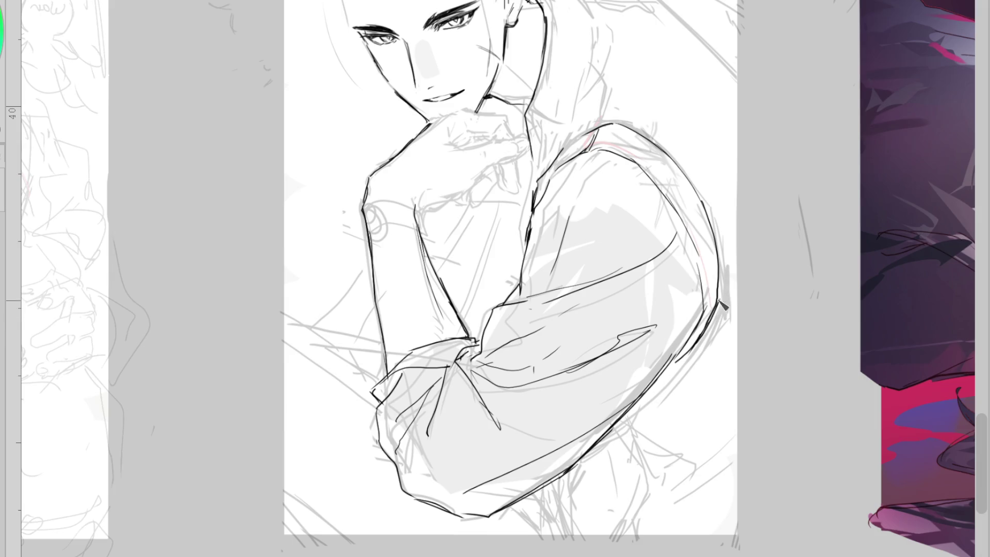
pyautogui.moveTo(719, 294); pyautogui.dragTo(665, 373)
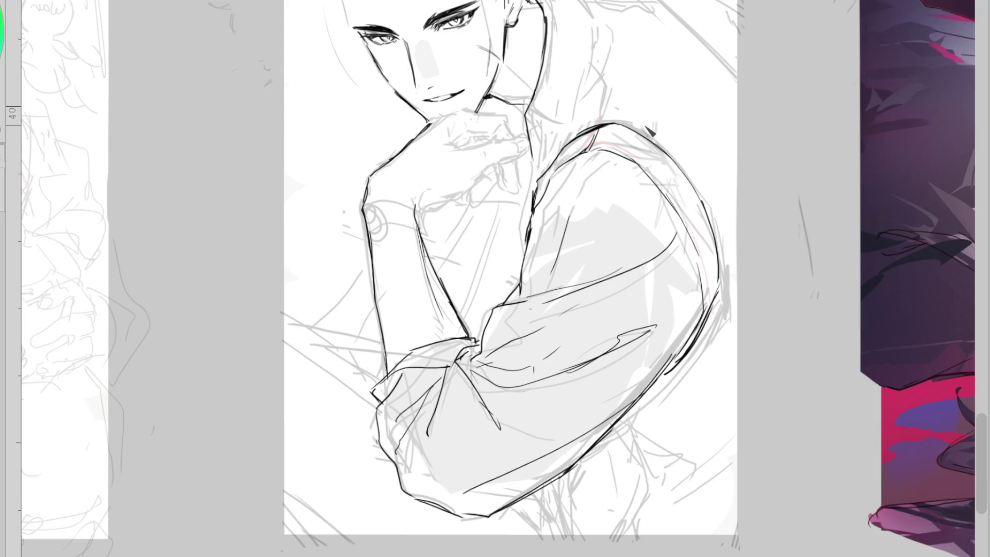
pyautogui.press('m')
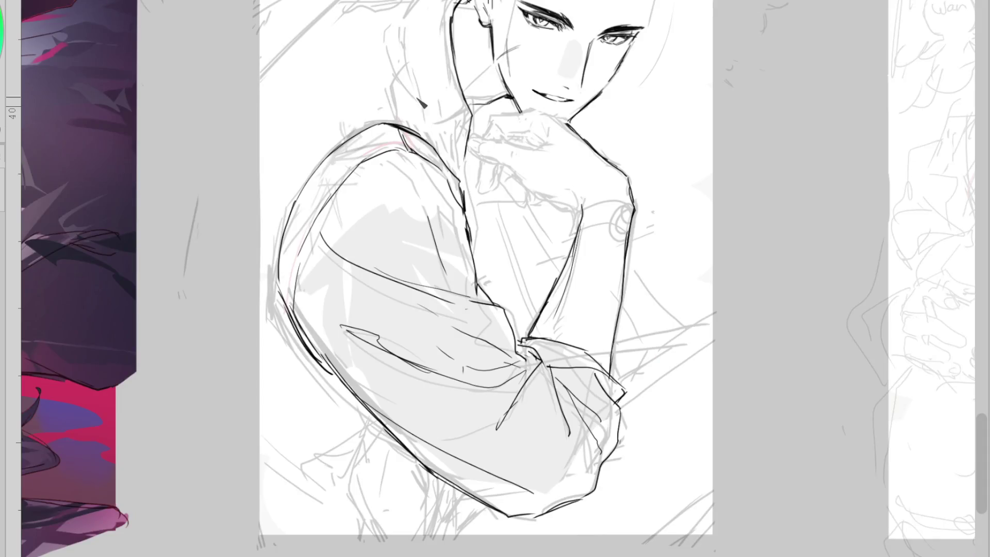
# - Ink the collar line beside the neck and a longer line down the hood
pyautogui.moveTo(455, 155)
pyautogui.mouseDown()
pyautogui.moveTo(416, 84)
pyautogui.moveTo(411, 15)
pyautogui.moveTo(439, 123)
pyautogui.mouseUp()
pyautogui.hotkey('ctrl', 'z')
pyautogui.hotkey('ctrl', 'z')
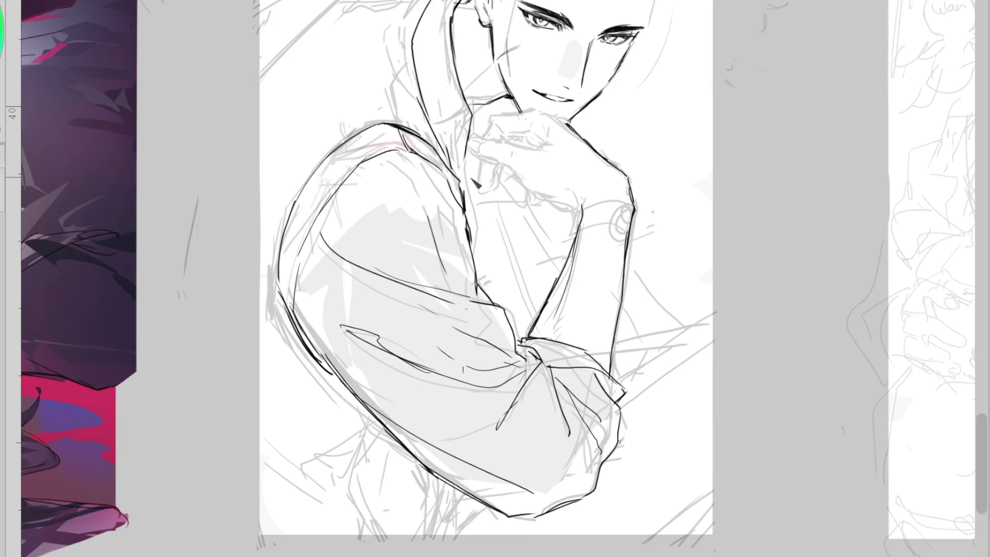
pyautogui.hotkey('ctrl', 'z')
pyautogui.hotkey('ctrl', 'z')
pyautogui.moveTo(413, 63)
pyautogui.mouseDown()
pyautogui.moveTo(406, 118)
pyautogui.moveTo(417, 108)
pyautogui.mouseUp()
pyautogui.hotkey('ctrl', 'z')
pyautogui.moveTo(393, 77)
pyautogui.mouseDown()
pyautogui.moveTo(428, 125)
pyautogui.moveTo(353, 113)
pyautogui.moveTo(290, 155)
pyautogui.mouseUp()
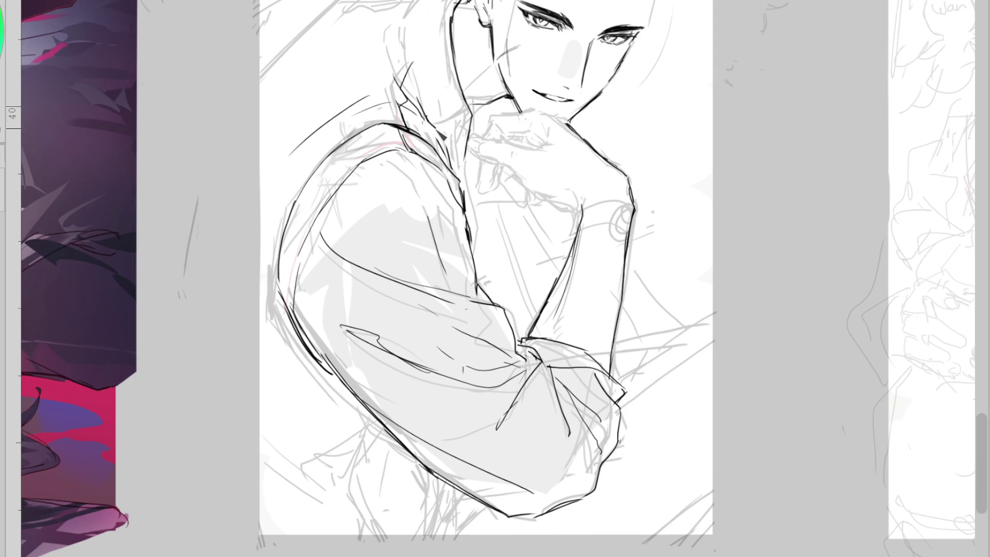
pyautogui.moveTo(435, 120); pyautogui.dragTo(443, 154)
pyautogui.hotkey('ctrl', 'z')
pyautogui.moveTo(415, 63); pyautogui.dragTo(437, 116)
# - Ink the upper collar edge and erase part of the long stroke near the hood
pyautogui.moveTo(421, 6); pyautogui.dragTo(409, 67)
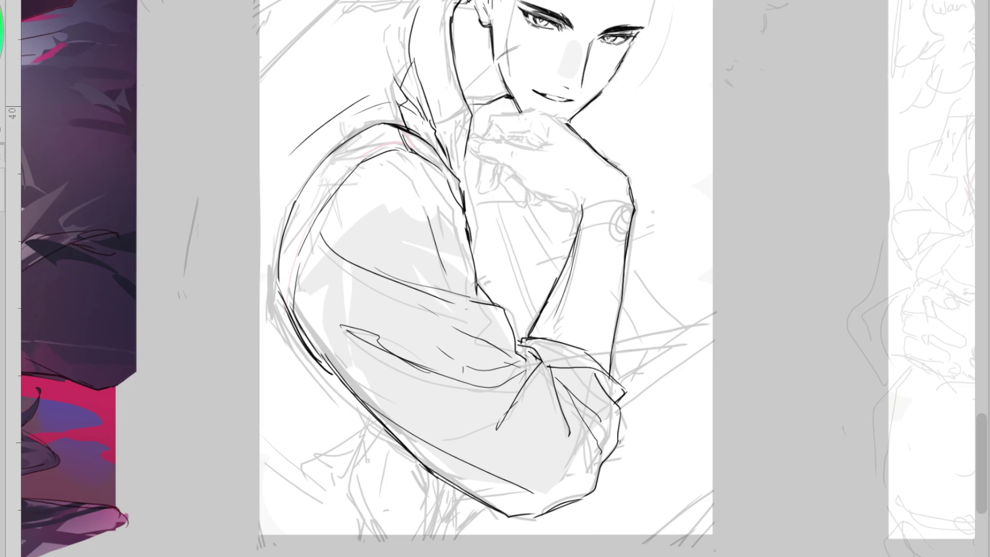
pyautogui.moveTo(423, 1); pyautogui.dragTo(416, 70)
pyautogui.hotkey('ctrl', 'z')
pyautogui.moveTo(426, 1); pyautogui.dragTo(415, 52)
pyautogui.press('e')
pyautogui.moveTo(368, 98)
pyautogui.mouseDown()
pyautogui.moveTo(324, 107)
pyautogui.moveTo(294, 153)
pyautogui.mouseUp()
pyautogui.press('p')
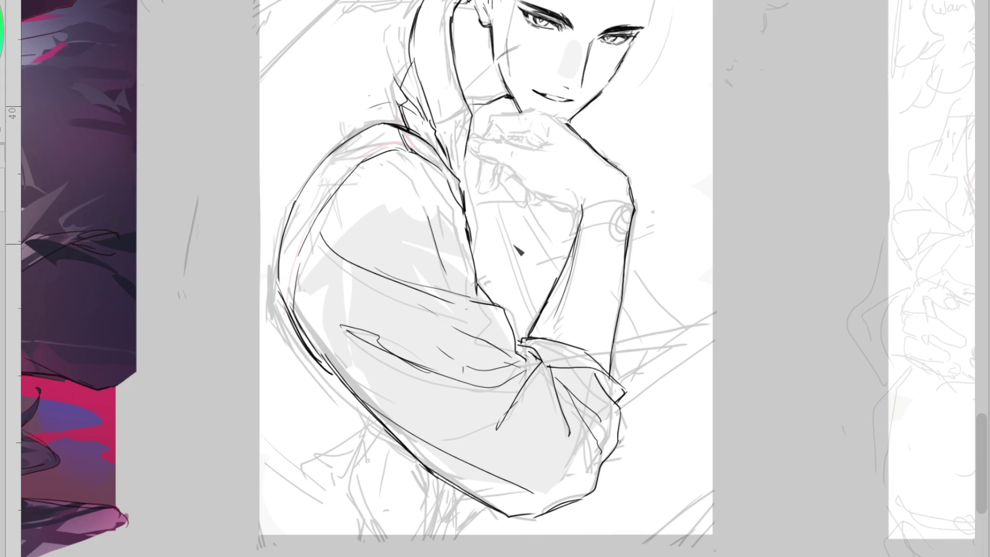
# - Ink the descending line and lower curve of the lower-left sleeve
pyautogui.moveTo(338, 473)
pyautogui.mouseDown()
pyautogui.moveTo(363, 437)
pyautogui.moveTo(296, 469)
pyautogui.moveTo(382, 420)
pyautogui.moveTo(310, 468)
pyautogui.mouseUp()
pyautogui.hotkey('ctrl', 'z')
pyautogui.hotkey('ctrl', 'z')
pyautogui.hotkey('ctrl', 'z')
pyautogui.moveTo(379, 425); pyautogui.dragTo(326, 508)
pyautogui.hotkey('ctrl', 'z')
pyautogui.moveTo(379, 423)
pyautogui.mouseDown()
pyautogui.moveTo(318, 506)
pyautogui.moveTo(356, 479)
pyautogui.mouseUp()
pyautogui.hotkey('ctrl', 'z')
pyautogui.moveTo(346, 486)
pyautogui.mouseDown()
pyautogui.moveTo(364, 516)
pyautogui.moveTo(392, 531)
pyautogui.moveTo(377, 539)
pyautogui.mouseUp()
# - Add short lines beside and below the lower arm, then zoom out to the whole page
pyautogui.hotkey('ctrl', 'z')
pyautogui.hotkey('ctrl', 'z')
pyautogui.moveTo(348, 482); pyautogui.dragTo(373, 529)
pyautogui.moveTo(360, 410); pyautogui.dragTo(345, 452)
pyautogui.hotkey('ctrl', 'z')
pyautogui.moveTo(361, 409); pyautogui.dragTo(346, 452)
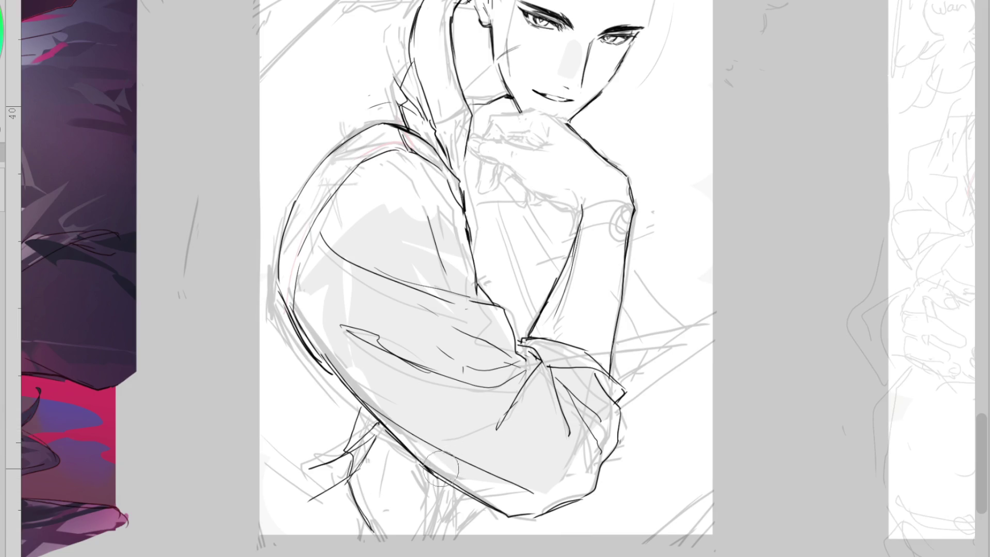
pyautogui.moveTo(437, 477); pyautogui.dragTo(419, 536)
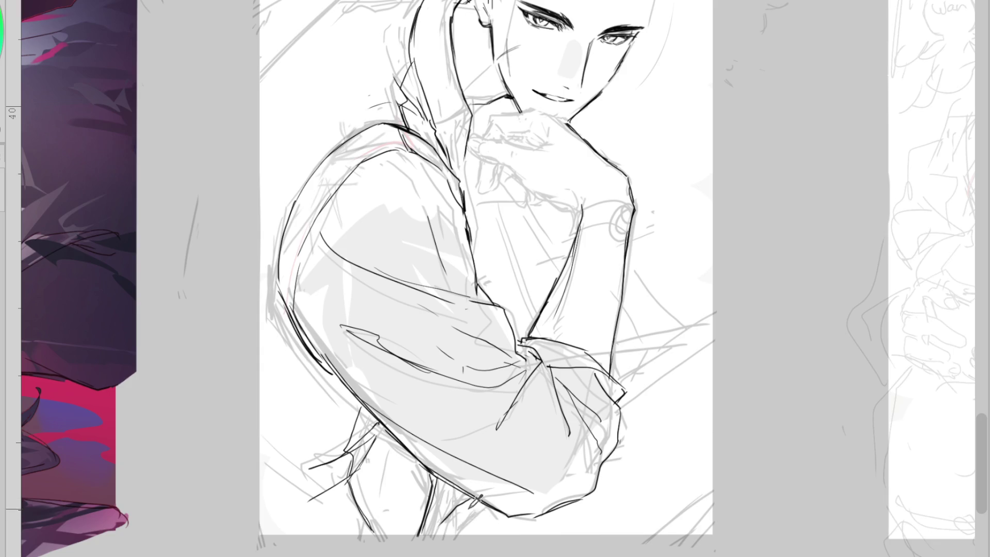
pyautogui.moveTo(622, 382)
pyautogui.mouseDown()
pyautogui.moveTo(720, 316)
pyautogui.moveTo(698, 350)
pyautogui.mouseUp()
pyautogui.hotkey('ctrl', 'z')
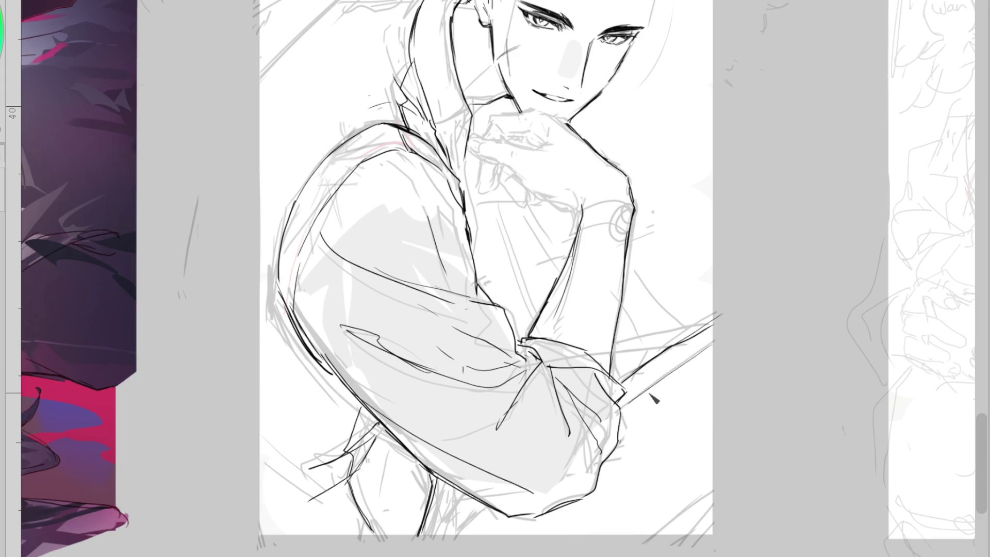
pyautogui.hotkey('ctrl', '-')
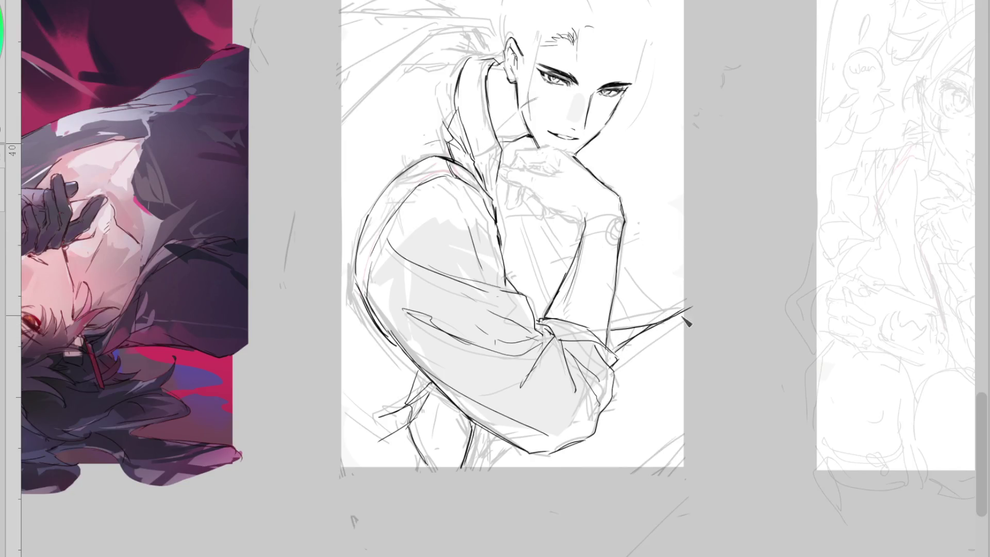
# - Try a line across the cuff and add short lines at the forearm's lower edge
pyautogui.moveTo(690, 329); pyautogui.dragTo(615, 377)
pyautogui.hotkey('ctrl', 'z')
pyautogui.moveTo(652, 342); pyautogui.dragTo(513, 423)
pyautogui.hotkey('ctrl', 'z')
pyautogui.moveTo(611, 356); pyautogui.dragTo(505, 428)
pyautogui.hotkey('ctrl', 'z')
pyautogui.moveTo(508, 442); pyautogui.dragTo(518, 448)
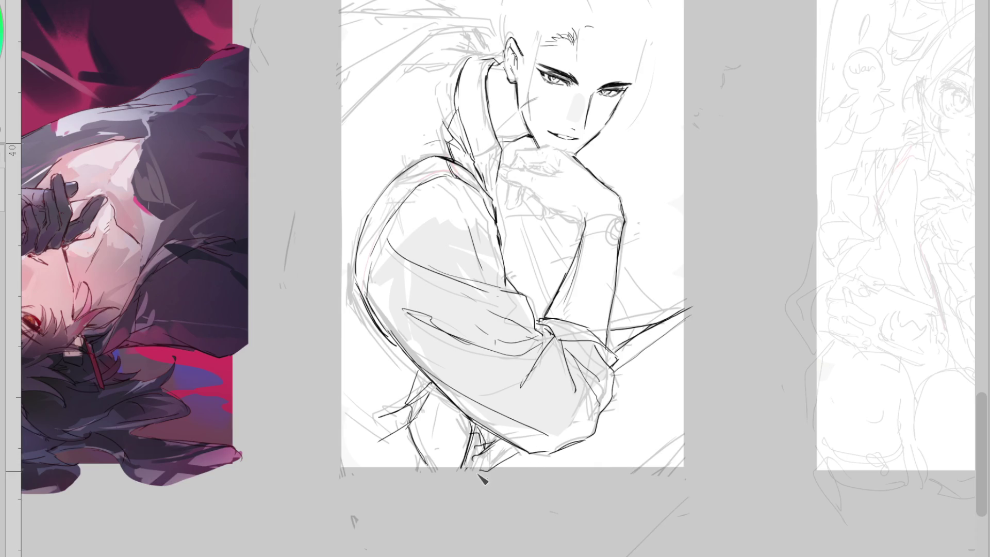
pyautogui.moveTo(473, 471); pyautogui.dragTo(498, 461)
# - Ink the line from the arm to the right edge and a diagonal at the bottom-right corner
pyautogui.moveTo(683, 437); pyautogui.dragTo(623, 488)
pyautogui.moveTo(709, 330); pyautogui.dragTo(624, 496)
pyautogui.hotkey('ctrl', 'z')
pyautogui.moveTo(684, 311); pyautogui.dragTo(746, 293)
pyautogui.hotkey('ctrl', 'z')
pyautogui.moveTo(655, 322); pyautogui.dragTo(724, 287)
pyautogui.hotkey('ctrl', 'z')
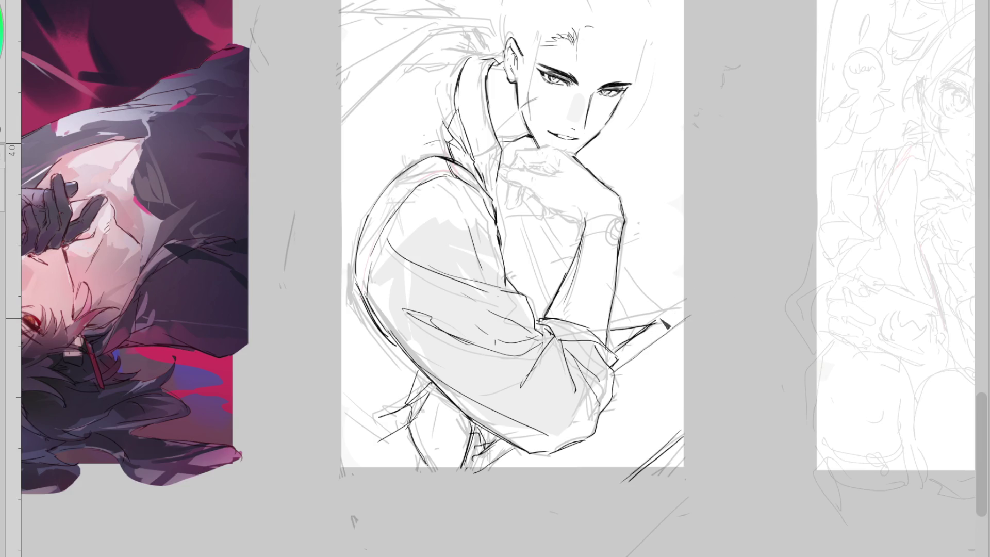
pyautogui.hotkey('ctrl', 'z')
pyautogui.moveTo(617, 361); pyautogui.dragTo(714, 294)
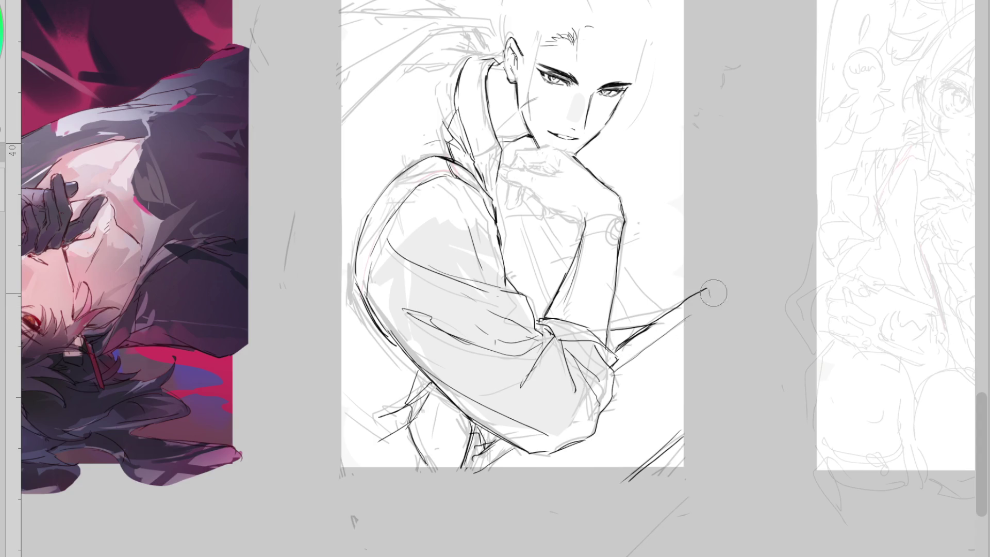
pyautogui.hotkey('ctrl', 'z')
pyautogui.hotkey('ctrl', 'z')
pyautogui.moveTo(689, 442); pyautogui.dragTo(633, 488)
pyautogui.hotkey('ctrl', 'z')
pyautogui.moveTo(685, 432); pyautogui.dragTo(622, 493)
# - Add a small loop at the sleeve's lower left and ink the shoulder's outer arc, then mirror
pyautogui.moveTo(412, 427); pyautogui.dragTo(388, 444)
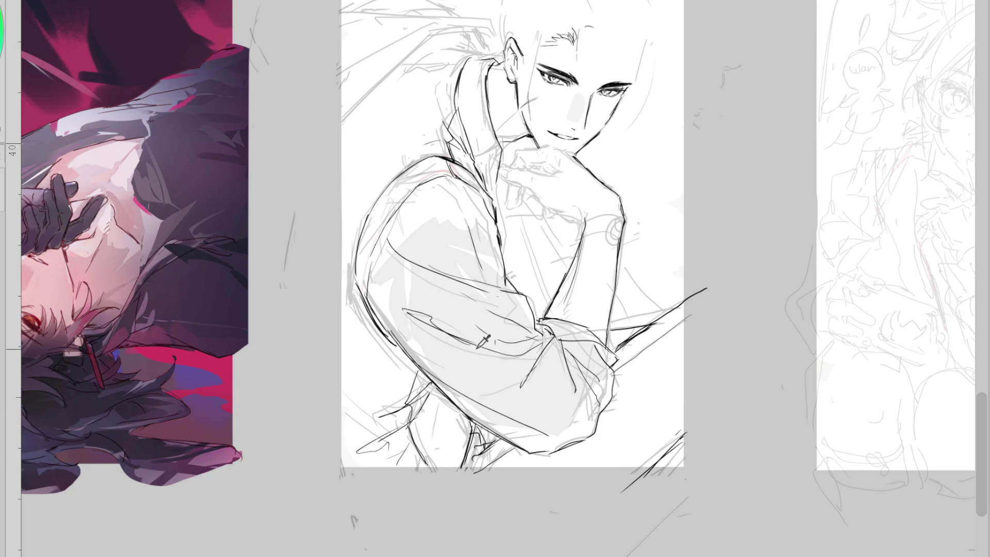
pyautogui.moveTo(367, 227); pyautogui.dragTo(357, 296)
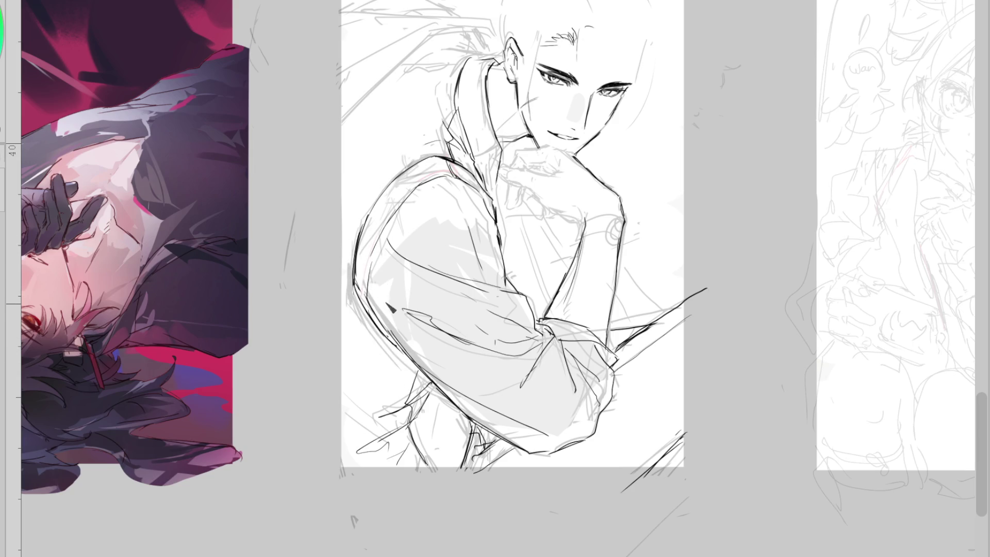
pyautogui.hotkey('ctrl', 'z')
pyautogui.hotkey('ctrl', 'z')
pyautogui.hotkey('ctrl', 'z')
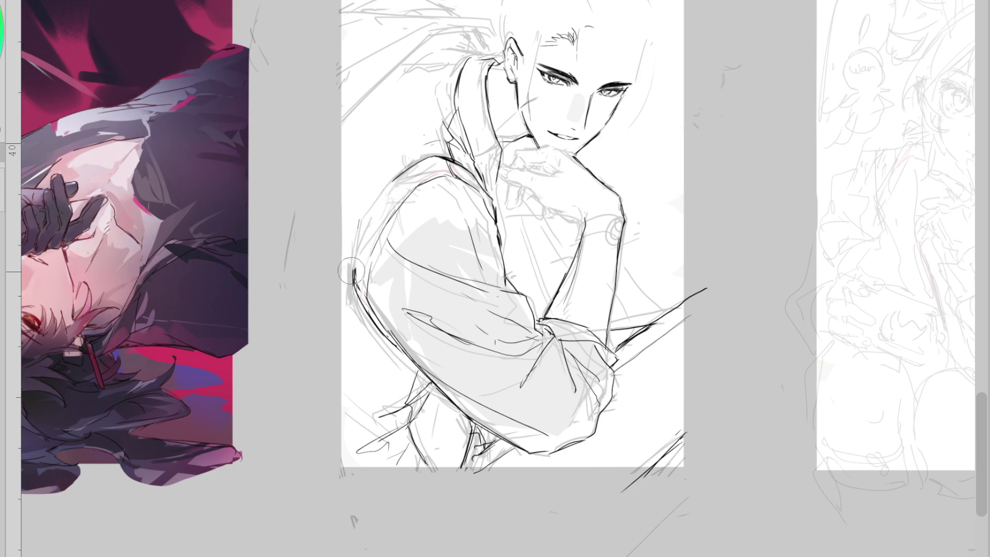
pyautogui.moveTo(448, 160)
pyautogui.mouseDown()
pyautogui.moveTo(383, 223)
pyautogui.moveTo(364, 268)
pyautogui.moveTo(383, 333)
pyautogui.mouseUp()
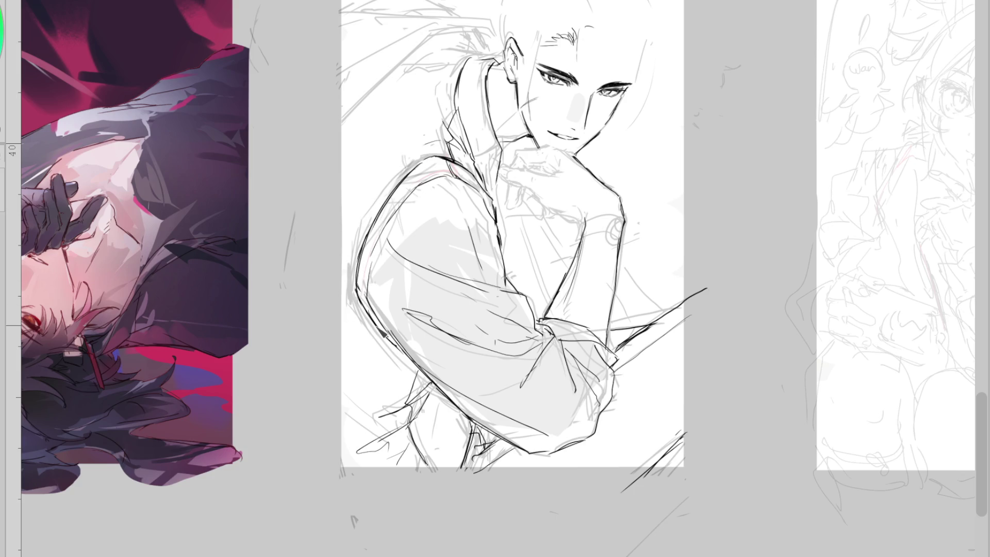
pyautogui.press('h')
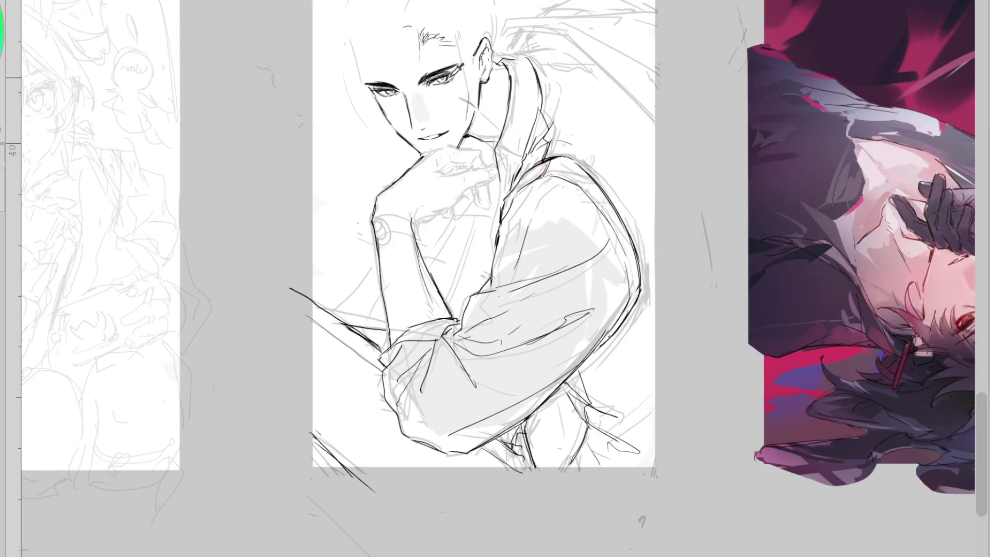
# - Darken the eye's lower lid and outline the nose shadow and tip
pyautogui.scroll(3, 430, 86)
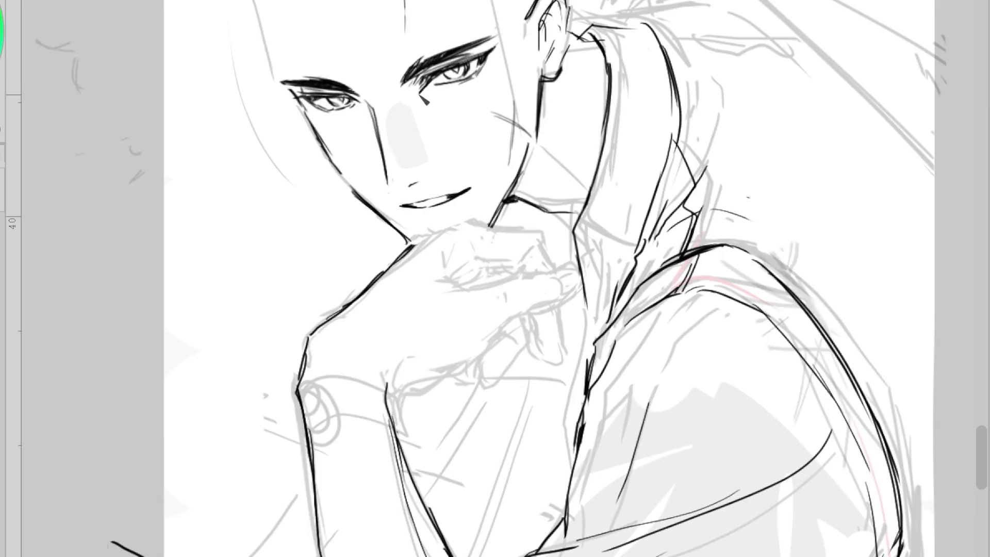
pyautogui.moveTo(426, 93); pyautogui.dragTo(432, 100)
pyautogui.moveTo(466, 77); pyautogui.dragTo(456, 85)
pyautogui.moveTo(400, 88)
pyautogui.mouseDown()
pyautogui.moveTo(417, 93)
pyautogui.moveTo(403, 169)
pyautogui.mouseUp()
pyautogui.hotkey('ctrl', 'z')
pyautogui.moveTo(394, 111)
pyautogui.mouseDown()
pyautogui.moveTo(404, 168)
pyautogui.moveTo(446, 173)
pyautogui.mouseUp()
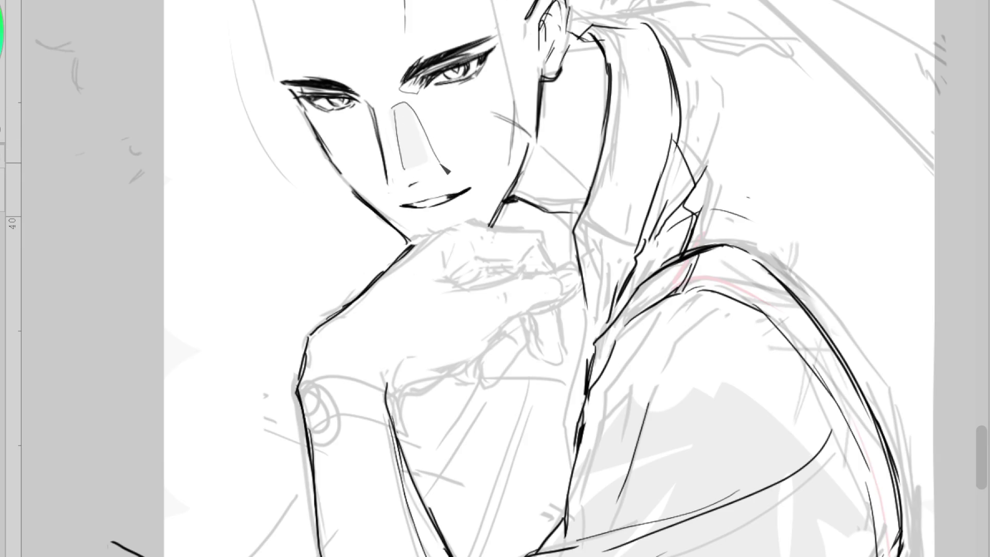
pyautogui.hotkey('ctrl', 'z')
pyautogui.moveTo(407, 107); pyautogui.dragTo(438, 171)
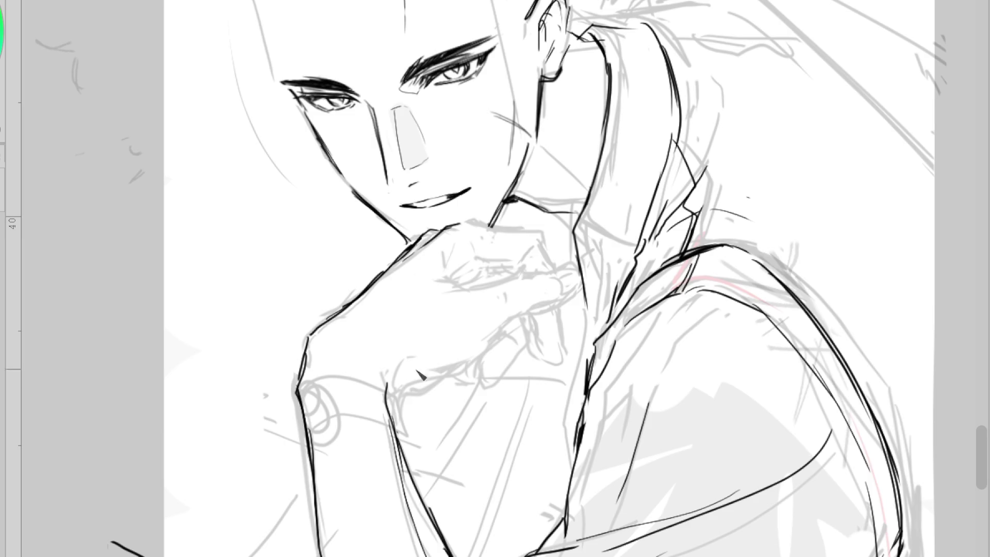
# - Ink the forearm's left contour from top to bottom, thinner at the top
pyautogui.moveTo(390, 389); pyautogui.dragTo(412, 468)
pyautogui.moveTo(390, 398); pyautogui.dragTo(428, 556)
pyautogui.moveTo(405, 461); pyautogui.dragTo(435, 551)
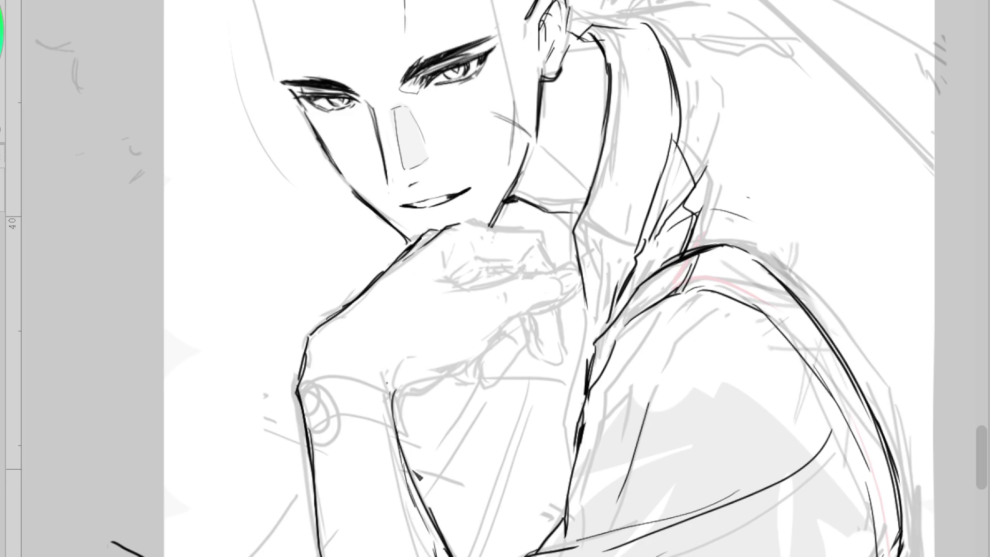
pyautogui.moveTo(391, 405); pyautogui.dragTo(401, 373)
# - Ink a line across the hand and a smooth upper forearm line
pyautogui.moveTo(453, 289); pyautogui.dragTo(540, 270)
pyautogui.moveTo(482, 287); pyautogui.dragTo(438, 274)
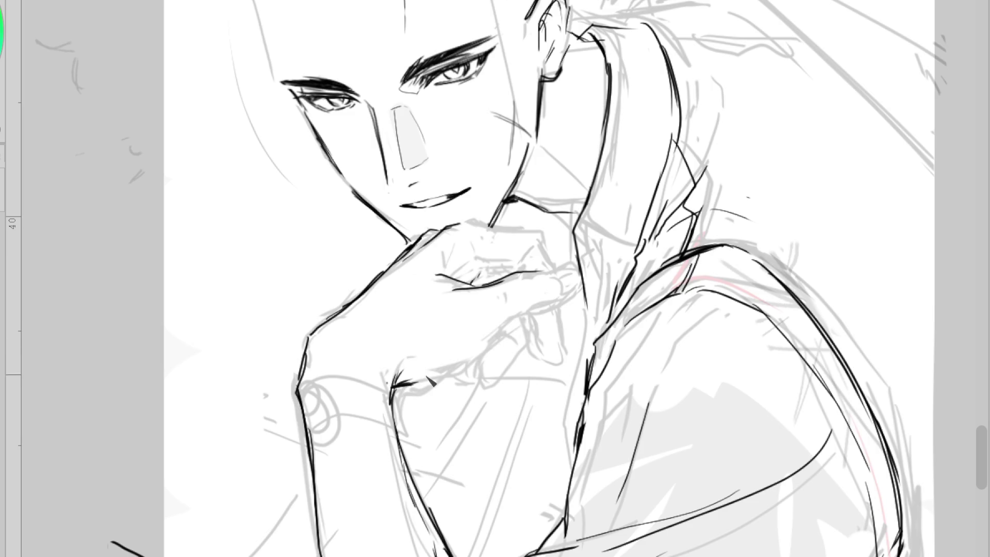
pyautogui.moveTo(394, 387); pyautogui.dragTo(466, 355)
pyautogui.hotkey('ctrl', 'z')
pyautogui.moveTo(395, 388)
pyautogui.mouseDown()
pyautogui.moveTo(453, 372)
pyautogui.moveTo(488, 341)
pyautogui.mouseUp()
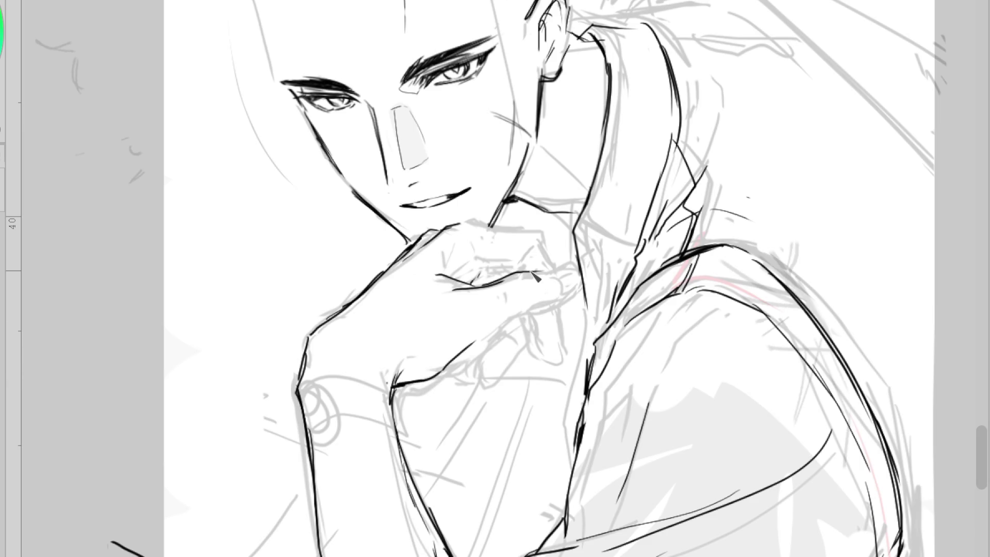
pyautogui.hotkey('ctrl', 'z')
pyautogui.moveTo(506, 328); pyautogui.dragTo(466, 367)
pyautogui.hotkey('ctrl', 'z')
pyautogui.moveTo(517, 319); pyautogui.dragTo(389, 398)
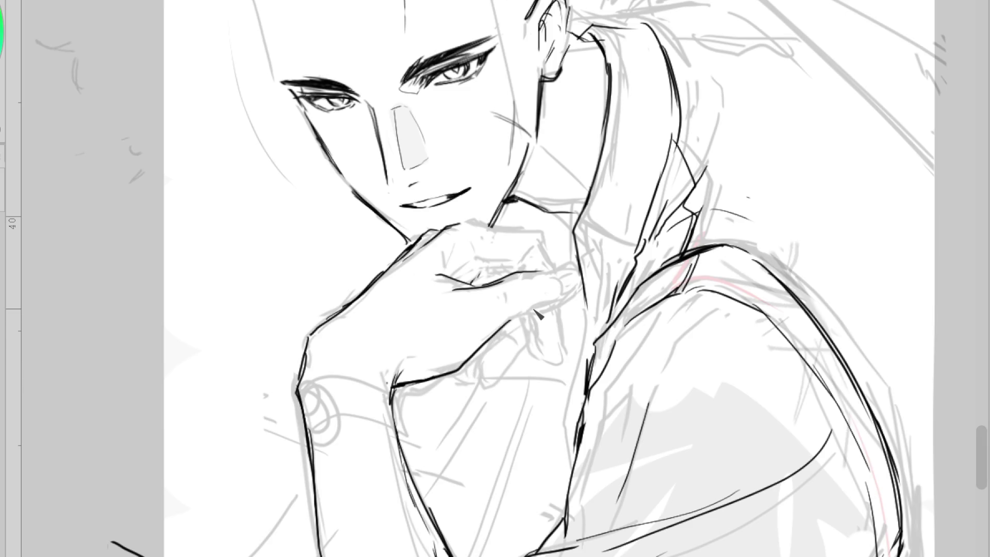
# - In mirrored view, ink the left hair edge and the jaw and neck line beside the cheek
pyautogui.moveTo(458, 199)
pyautogui.mouseDown()
pyautogui.moveTo(475, 187)
pyautogui.moveTo(449, 199)
pyautogui.moveTo(470, 198)
pyautogui.mouseUp()
pyautogui.hotkey('ctrl', 'z')
pyautogui.press('h')
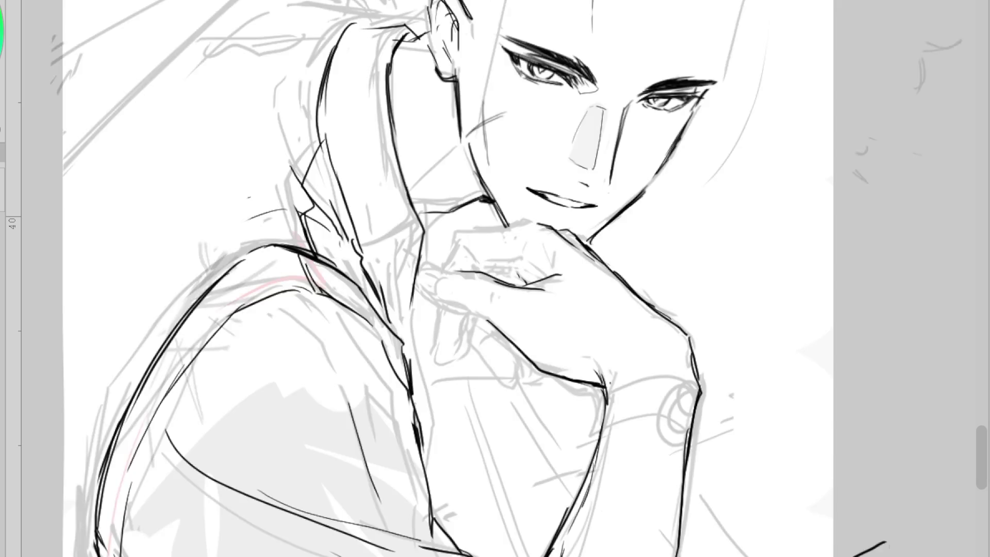
pyautogui.moveTo(464, 150); pyautogui.dragTo(420, 206)
pyautogui.hotkey('ctrl', 'z')
pyautogui.hotkey('ctrl', 'z')
pyautogui.moveTo(466, 153); pyautogui.dragTo(438, 194)
pyautogui.hotkey('ctrl', 'z')
pyautogui.moveTo(461, 147)
pyautogui.mouseDown()
pyautogui.moveTo(432, 202)
pyautogui.moveTo(411, 213)
pyautogui.moveTo(389, 316)
pyautogui.mouseUp()
pyautogui.hotkey('ctrl', 'z')
pyautogui.moveTo(363, 227); pyautogui.dragTo(384, 281)
pyautogui.hotkey('ctrl', 'z')
pyautogui.moveTo(340, 172)
pyautogui.mouseDown()
pyautogui.moveTo(325, 96)
pyautogui.moveTo(374, 23)
pyautogui.moveTo(421, 38)
pyautogui.mouseUp()
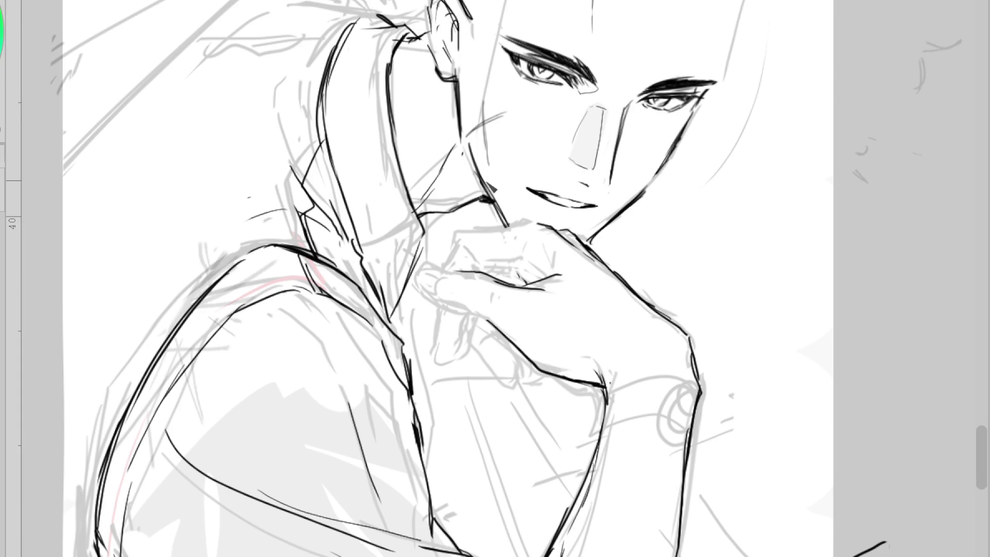
pyautogui.moveTo(462, 142); pyautogui.dragTo(471, 198)
# - Rework the bottom of the ear and ink the thumb's top edge and tip
pyautogui.moveTo(437, 71)
pyautogui.mouseDown()
pyautogui.moveTo(457, 79)
pyautogui.moveTo(468, 101)
pyautogui.mouseUp()
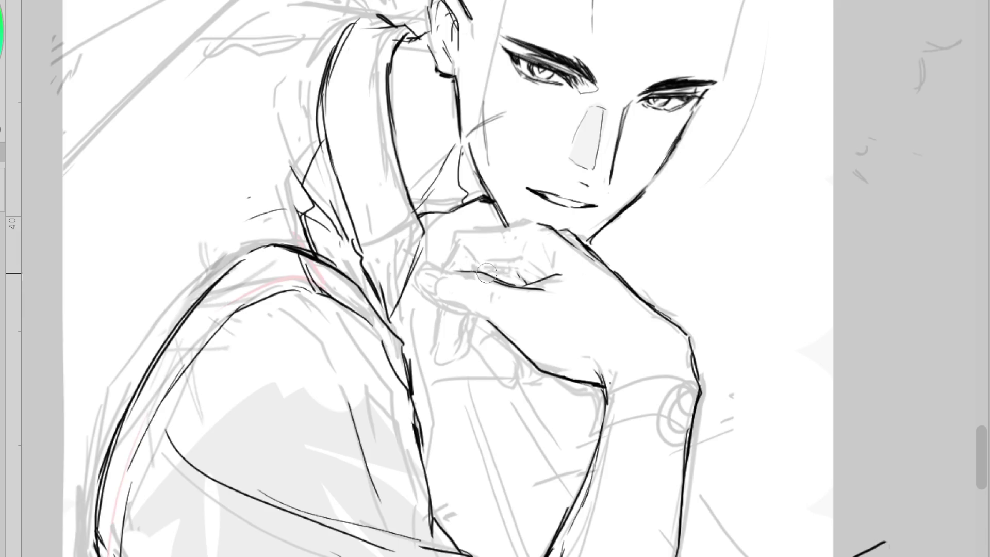
pyautogui.moveTo(514, 288); pyautogui.dragTo(426, 279)
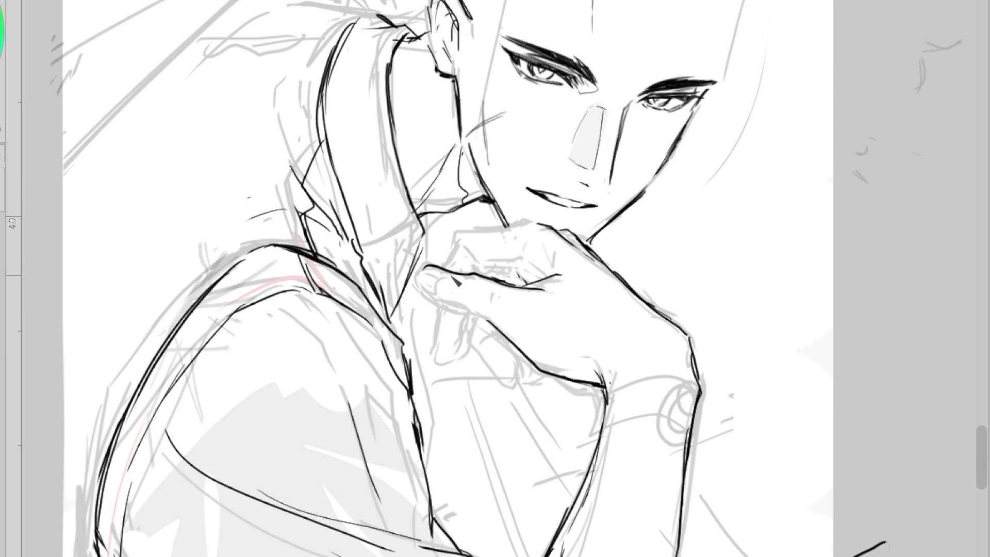
pyautogui.moveTo(438, 269)
pyautogui.mouseDown()
pyautogui.moveTo(420, 278)
pyautogui.moveTo(437, 298)
pyautogui.moveTo(503, 326)
pyautogui.moveTo(490, 330)
pyautogui.mouseUp()
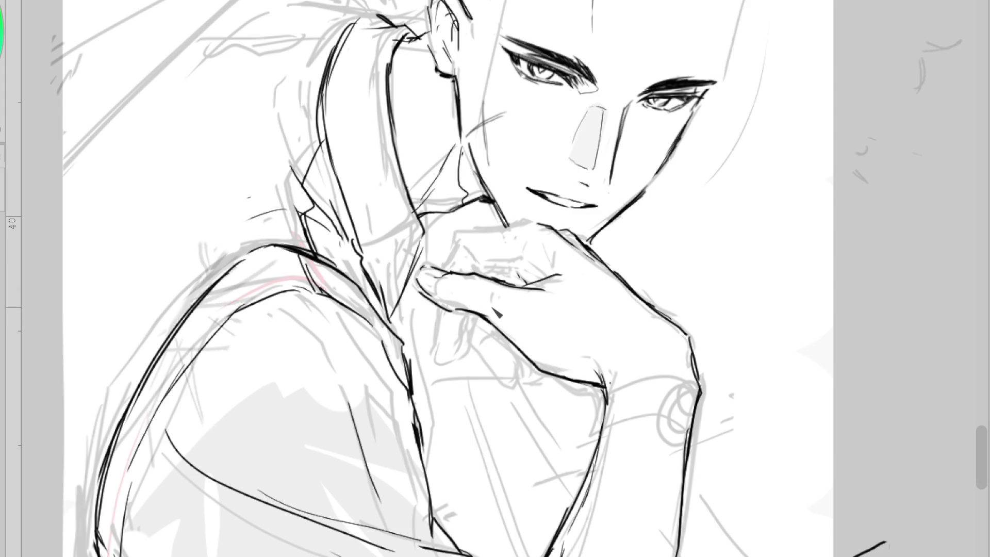
pyautogui.press('h')
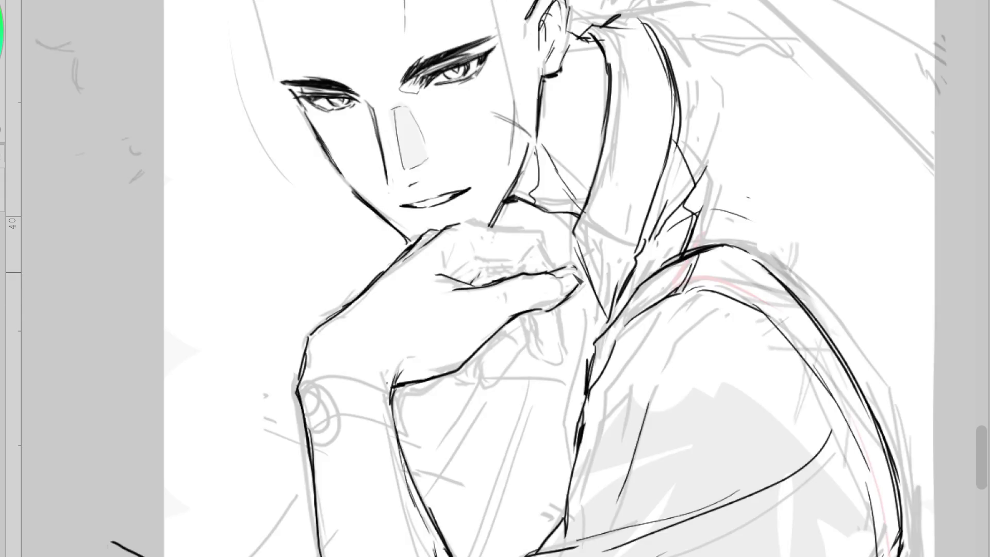
pyautogui.moveTo(559, 277)
pyautogui.mouseDown()
pyautogui.moveTo(580, 285)
pyautogui.moveTo(537, 282)
pyautogui.mouseUp()
pyautogui.hotkey('ctrl', 'z')
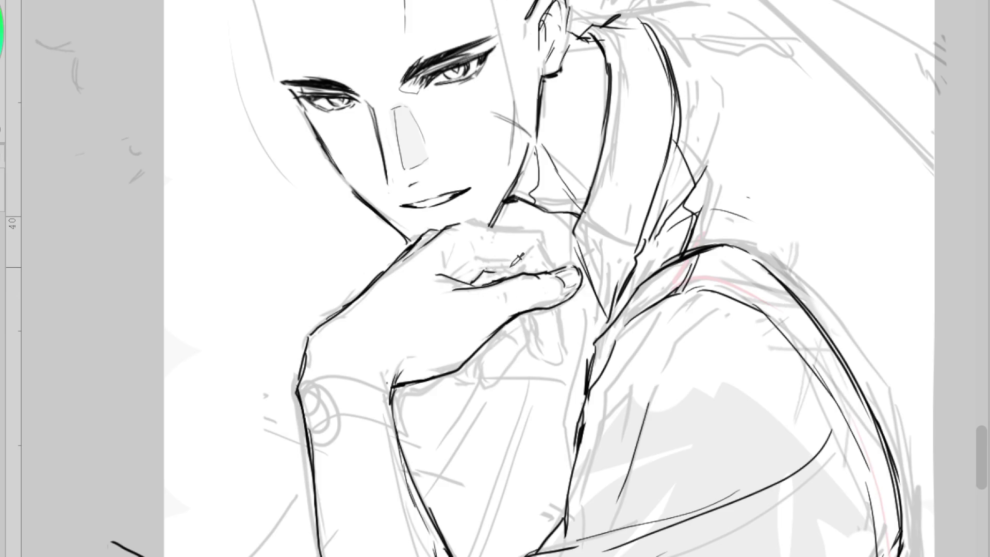
# - Mirror the view and ink the knuckle strokes and the top edge of the fist
pyautogui.press('m')
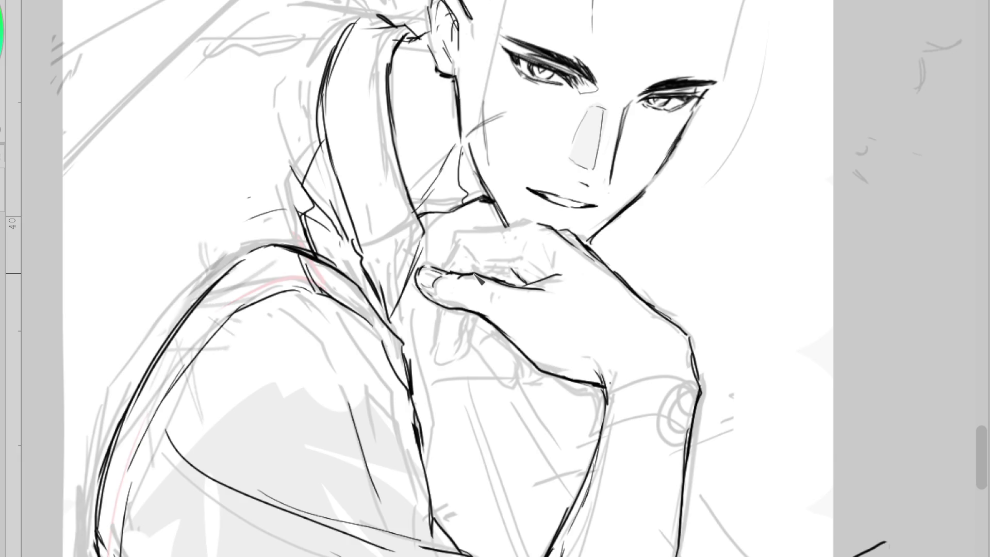
pyautogui.moveTo(517, 251)
pyautogui.mouseDown()
pyautogui.moveTo(520, 282)
pyautogui.moveTo(542, 278)
pyautogui.mouseUp()
pyautogui.hotkey('ctrl', 'z')
pyautogui.moveTo(549, 230)
pyautogui.mouseDown()
pyautogui.moveTo(457, 238)
pyautogui.moveTo(452, 269)
pyautogui.mouseUp()
pyautogui.hotkey('ctrl', 'z')
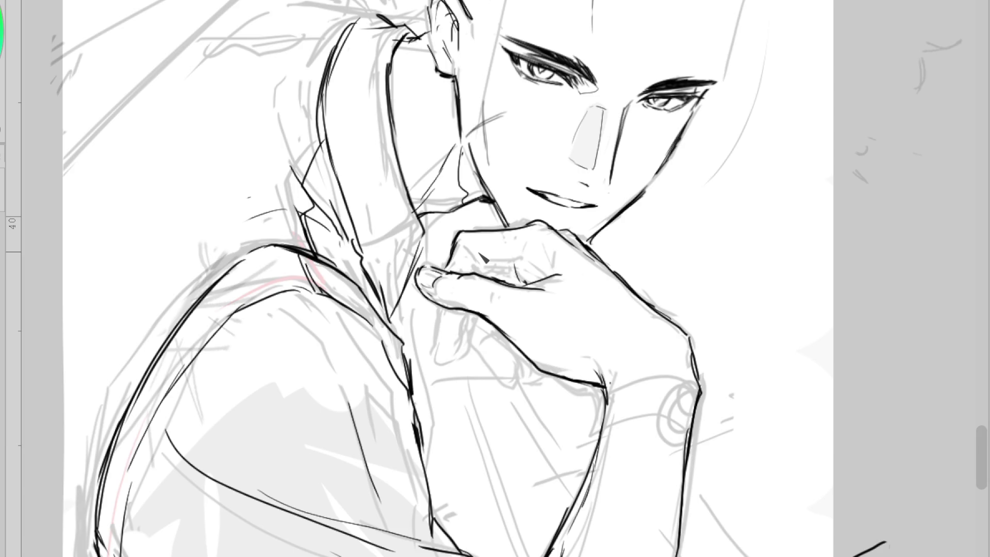
# - Ink the knuckle details, the line between the fingers and the thumb's darker underside
pyautogui.moveTo(531, 282); pyautogui.dragTo(552, 274)
pyautogui.moveTo(525, 236); pyautogui.dragTo(517, 266)
pyautogui.moveTo(483, 265); pyautogui.dragTo(515, 265)
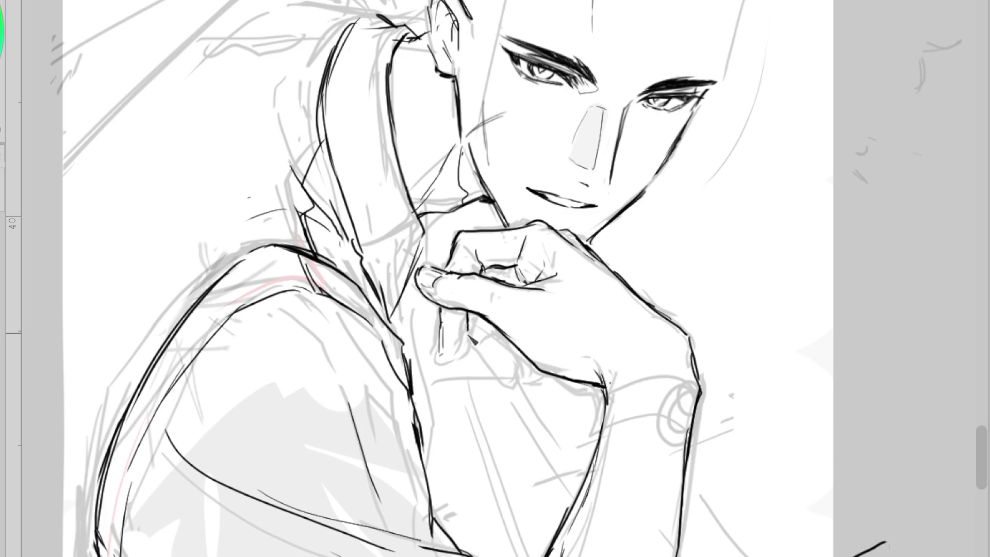
pyautogui.moveTo(440, 313)
pyautogui.mouseDown()
pyautogui.moveTo(438, 360)
pyautogui.moveTo(460, 352)
pyautogui.moveTo(470, 316)
pyautogui.mouseUp()
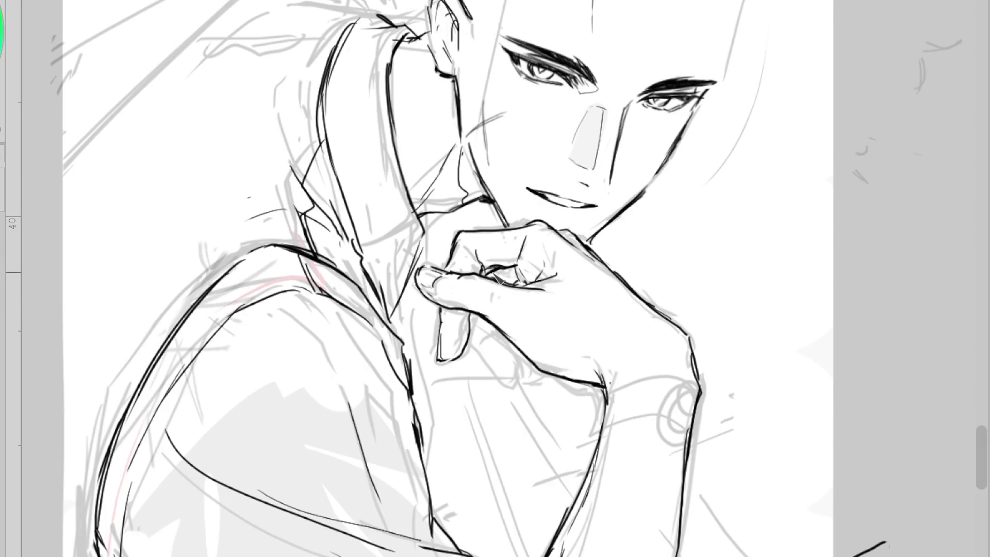
pyautogui.moveTo(493, 277); pyautogui.dragTo(448, 304)
pyautogui.moveTo(485, 276)
pyautogui.mouseDown()
pyautogui.moveTo(455, 310)
pyautogui.moveTo(472, 353)
pyautogui.moveTo(507, 384)
pyautogui.mouseUp()
# - Redraw the lower finger with a rounded tip on the mirrored canvas, then flip it back
pyautogui.press('h')
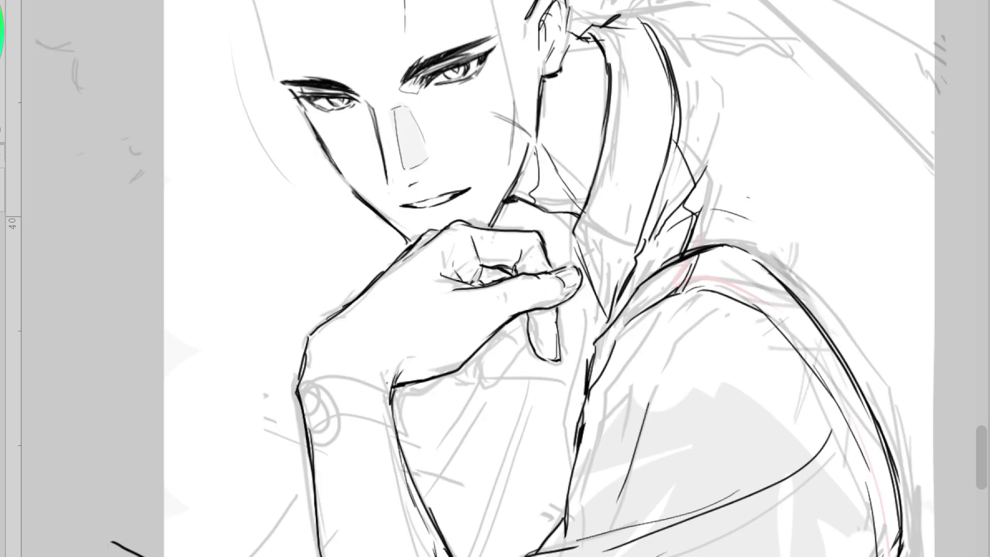
pyautogui.moveTo(528, 335); pyautogui.dragTo(508, 379)
pyautogui.hotkey('ctrl', 'z')
pyautogui.moveTo(515, 340); pyautogui.dragTo(486, 355)
pyautogui.press('h')
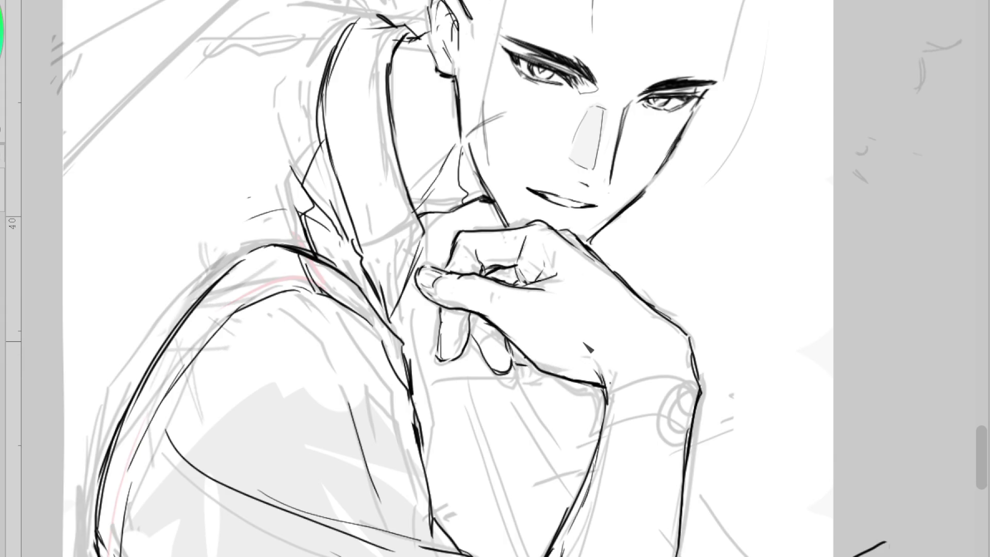
# - Erase and redraw the lower finger's outline and fingertip where it meets the palm
pyautogui.moveTo(525, 375)
pyautogui.mouseDown()
pyautogui.moveTo(487, 356)
pyautogui.moveTo(508, 392)
pyautogui.moveTo(526, 379)
pyautogui.moveTo(503, 374)
pyautogui.moveTo(477, 341)
pyautogui.moveTo(501, 387)
pyautogui.mouseUp()
pyautogui.moveTo(477, 351)
pyautogui.mouseDown()
pyautogui.moveTo(505, 390)
pyautogui.moveTo(531, 382)
pyautogui.moveTo(526, 366)
pyautogui.moveTo(511, 386)
pyautogui.moveTo(526, 361)
pyautogui.moveTo(510, 388)
pyautogui.mouseUp()
pyautogui.moveTo(498, 332); pyautogui.dragTo(514, 354)
pyautogui.moveTo(513, 355); pyautogui.dragTo(525, 368)
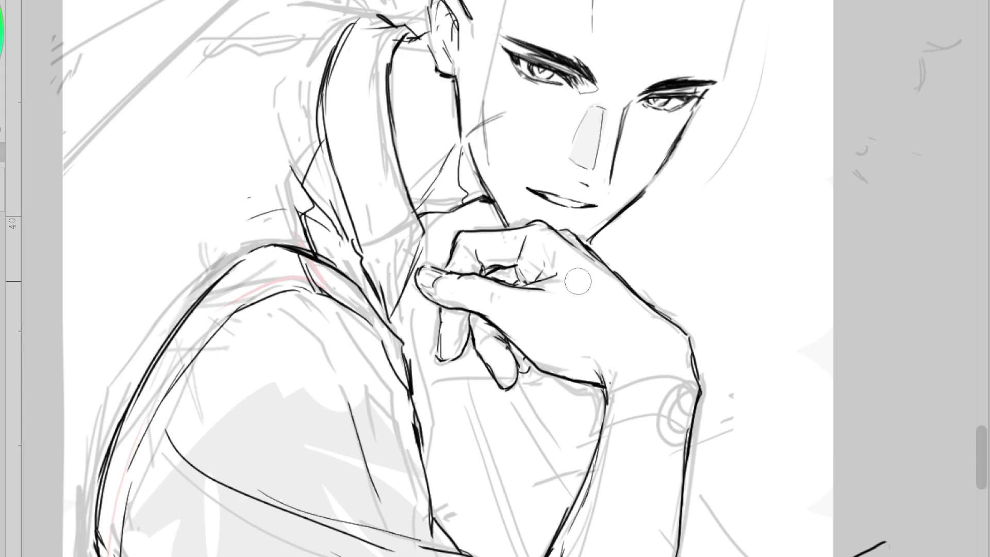
pyautogui.moveTo(522, 357); pyautogui.dragTo(539, 365)
pyautogui.hotkey('ctrl', 'z')
pyautogui.moveTo(480, 353); pyautogui.dragTo(497, 389)
# - Rework the lower finger outline and knuckle strokes, undoing the unsatisfactory attempts
pyautogui.scroll(-3, 609, 227)
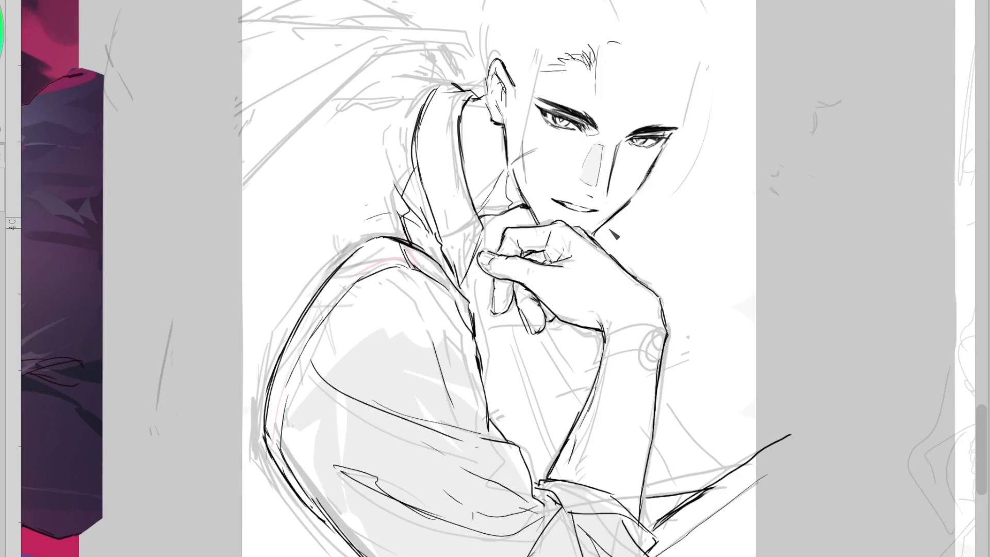
pyautogui.scroll(3, 615, 234)
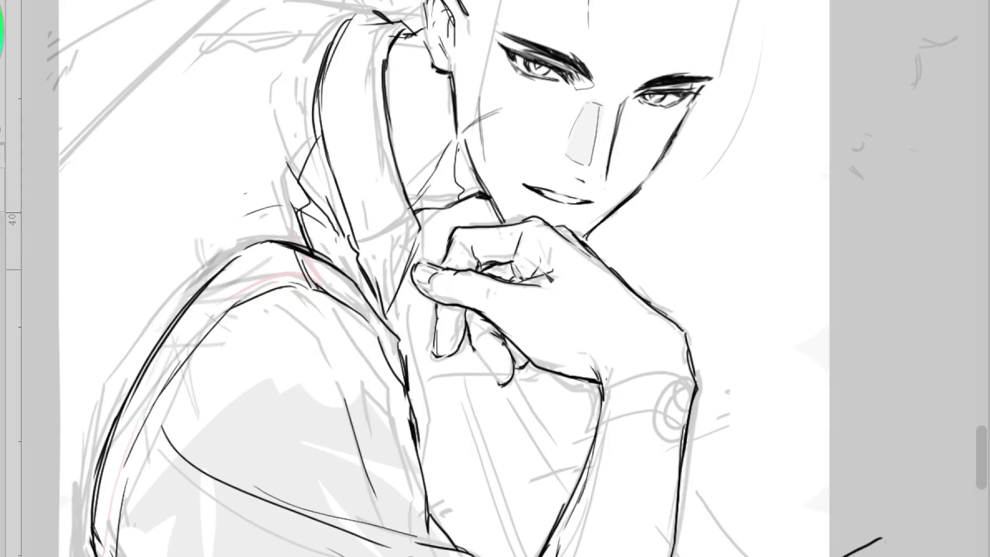
pyautogui.moveTo(490, 407)
pyautogui.mouseDown()
pyautogui.moveTo(508, 384)
pyautogui.moveTo(485, 353)
pyautogui.mouseUp()
pyautogui.moveTo(444, 262); pyautogui.dragTo(432, 306)
pyautogui.hotkey('ctrl', 'z')
pyautogui.moveTo(465, 260)
pyautogui.mouseDown()
pyautogui.moveTo(498, 274)
pyautogui.moveTo(510, 242)
pyautogui.mouseUp()
pyautogui.moveTo(436, 369)
pyautogui.mouseDown()
pyautogui.moveTo(438, 395)
pyautogui.moveTo(478, 441)
pyautogui.moveTo(477, 351)
pyautogui.mouseUp()
pyautogui.scroll(-2, 510, 309)
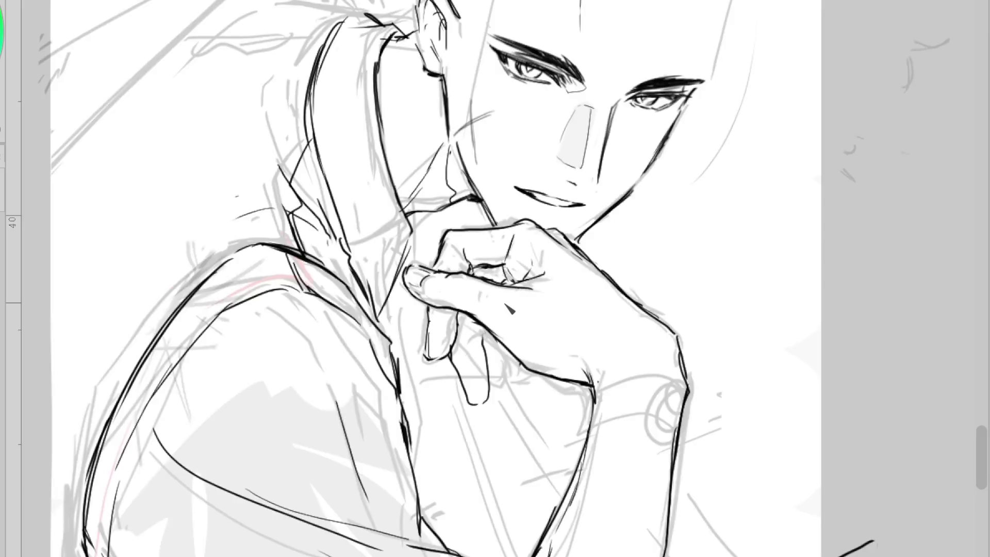
pyautogui.hotkey('ctrl', 'z')
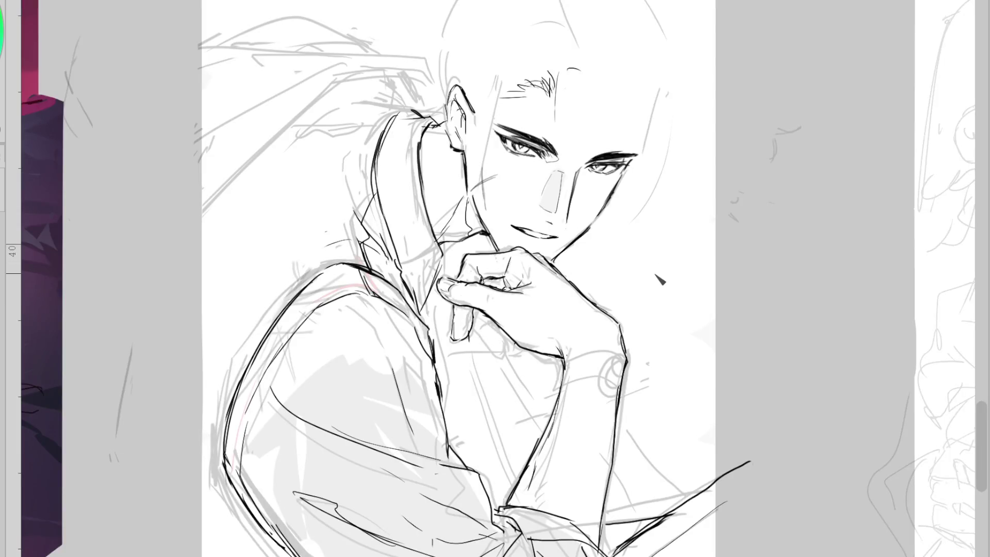
pyautogui.moveTo(486, 281); pyautogui.dragTo(491, 286)
pyautogui.moveTo(490, 324)
pyautogui.mouseDown()
pyautogui.moveTo(503, 361)
pyautogui.moveTo(496, 326)
pyautogui.mouseUp()
pyautogui.hotkey('ctrl', 'z')
pyautogui.hotkey('ctrl', 'z')
pyautogui.hotkey('ctrl', 'z')
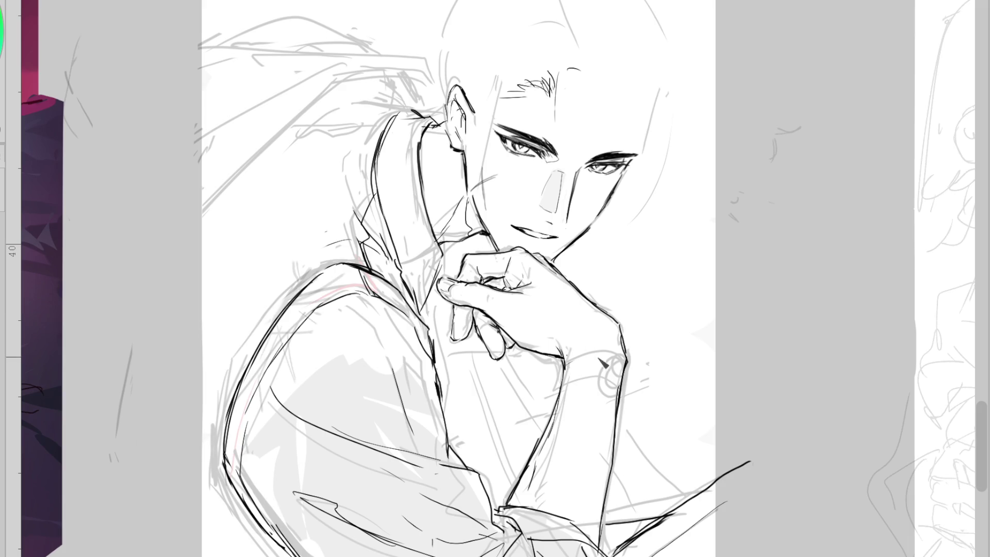
# - Ink the sleeve cuff's edges and the wristwatch rings, then mirror the view to check
pyautogui.moveTo(565, 360)
pyautogui.mouseDown()
pyautogui.moveTo(622, 361)
pyautogui.moveTo(559, 400)
pyautogui.moveTo(622, 399)
pyautogui.mouseUp()
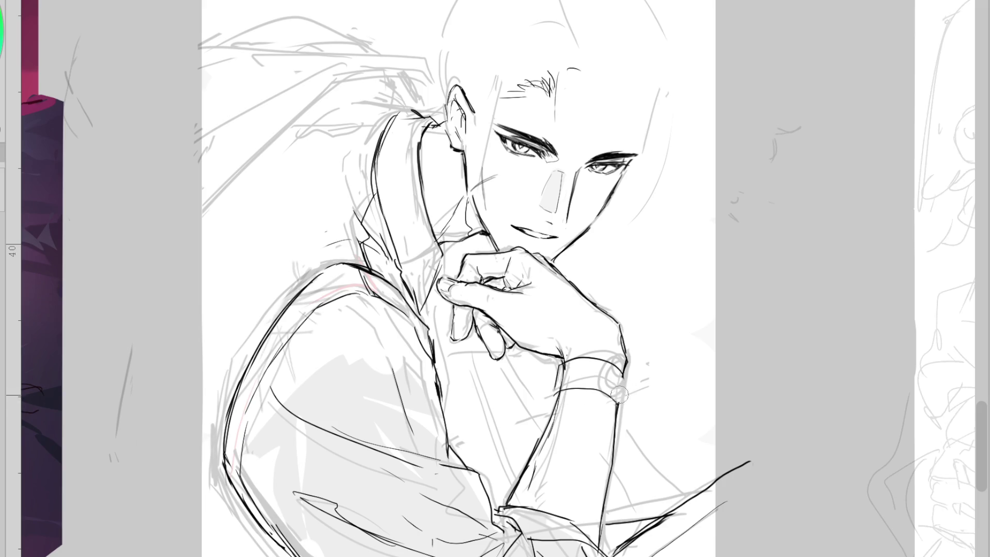
pyautogui.moveTo(561, 362); pyautogui.dragTo(555, 393)
pyautogui.moveTo(623, 361); pyautogui.dragTo(625, 372)
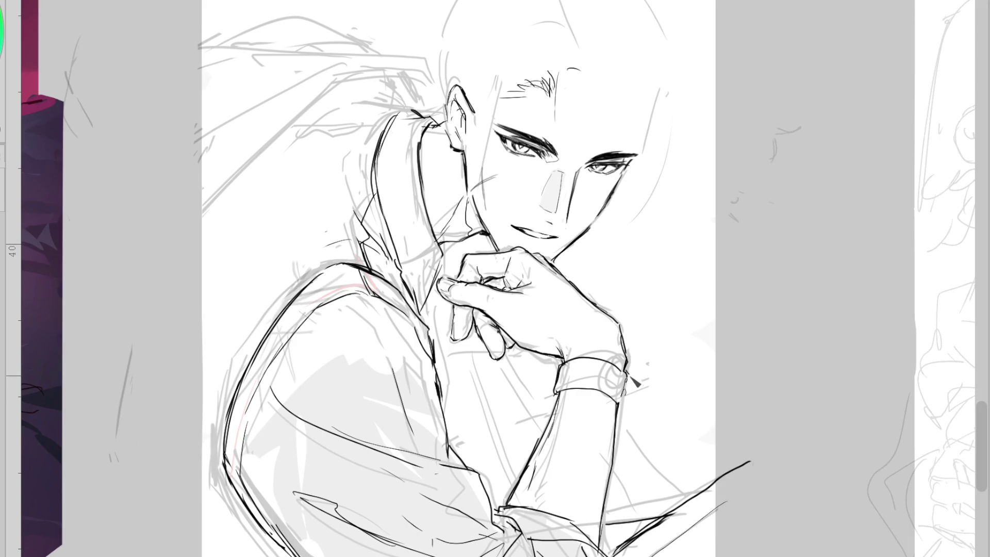
pyautogui.moveTo(629, 371); pyautogui.dragTo(625, 411)
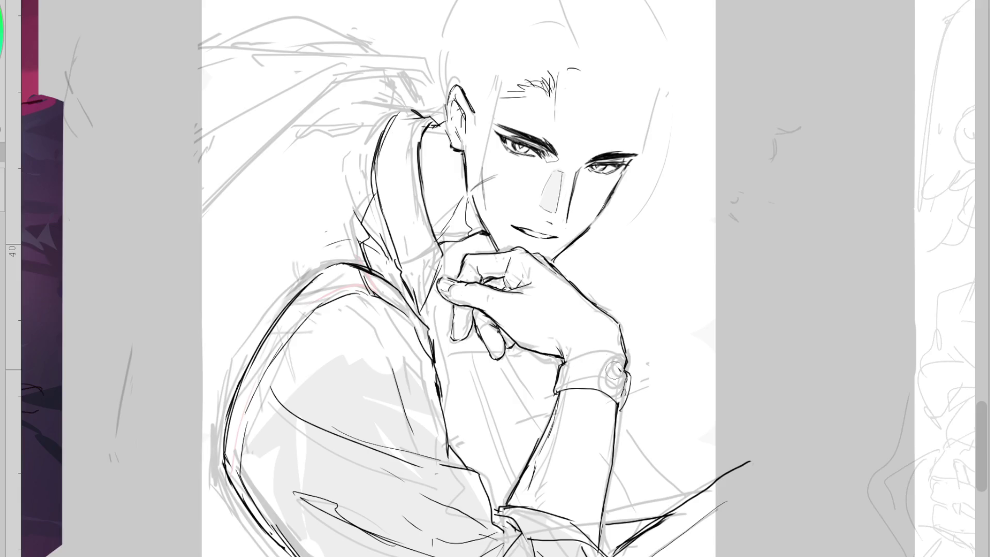
pyautogui.moveTo(616, 373)
pyautogui.mouseDown()
pyautogui.moveTo(626, 384)
pyautogui.moveTo(562, 367)
pyautogui.moveTo(623, 405)
pyautogui.moveTo(571, 392)
pyautogui.mouseUp()
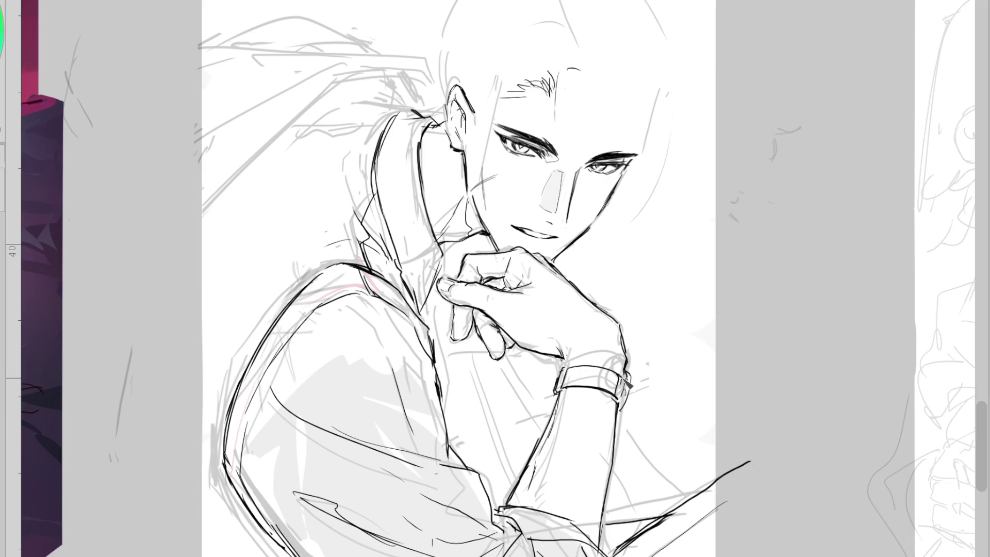
pyautogui.press('h')
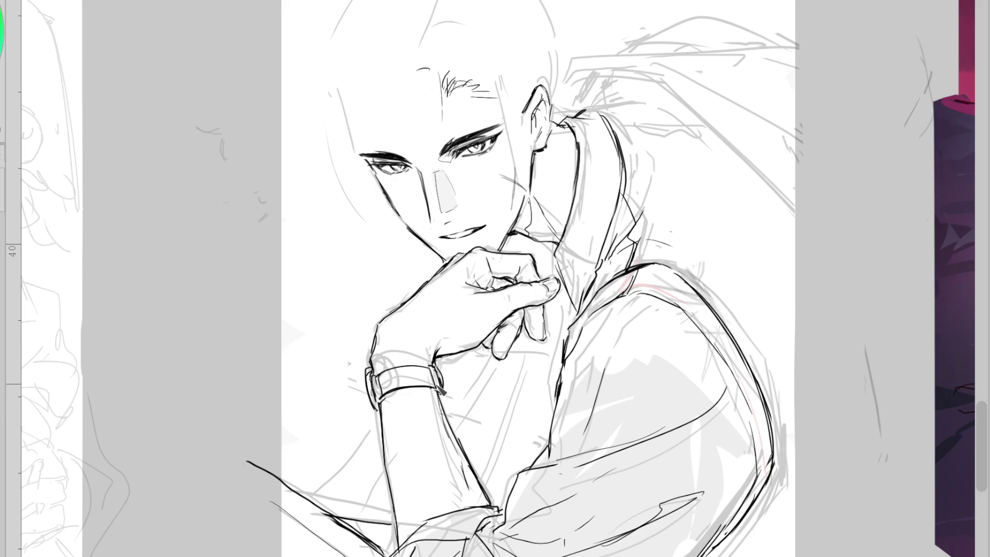
# - Try a thumbnail and a darker eyebrow stroke, undo both, and flip the canvas back
pyautogui.moveTo(544, 284); pyautogui.dragTo(558, 294)
pyautogui.hotkey('ctrl', 'z')
pyautogui.moveTo(358, 154); pyautogui.dragTo(396, 164)
pyautogui.hotkey('ctrl', 'z')
pyautogui.press('h')
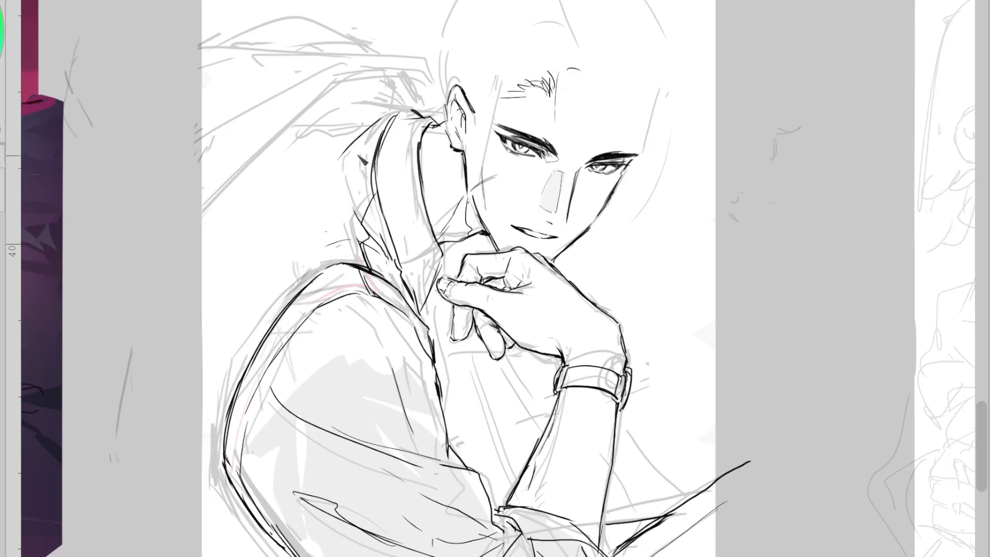
# - Ink a short curved ponytail stroke at the collar and a stroke at the ear
pyautogui.moveTo(373, 108)
pyautogui.mouseDown()
pyautogui.moveTo(367, 162)
pyautogui.moveTo(392, 110)
pyautogui.moveTo(407, 101)
pyautogui.mouseUp()
pyautogui.hotkey('ctrl', 'z')
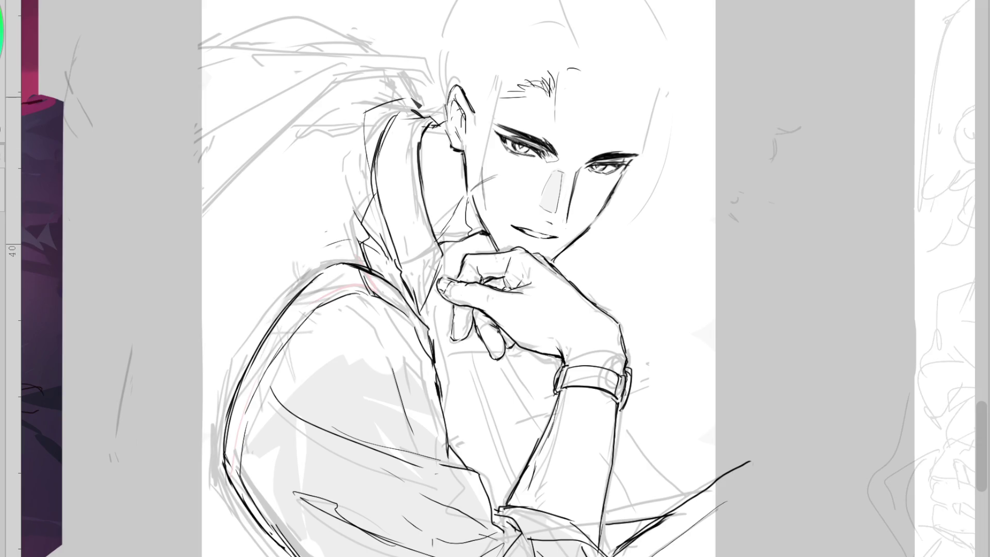
pyautogui.hotkey('ctrl', 'z')
pyautogui.hotkey('ctrl', 'z')
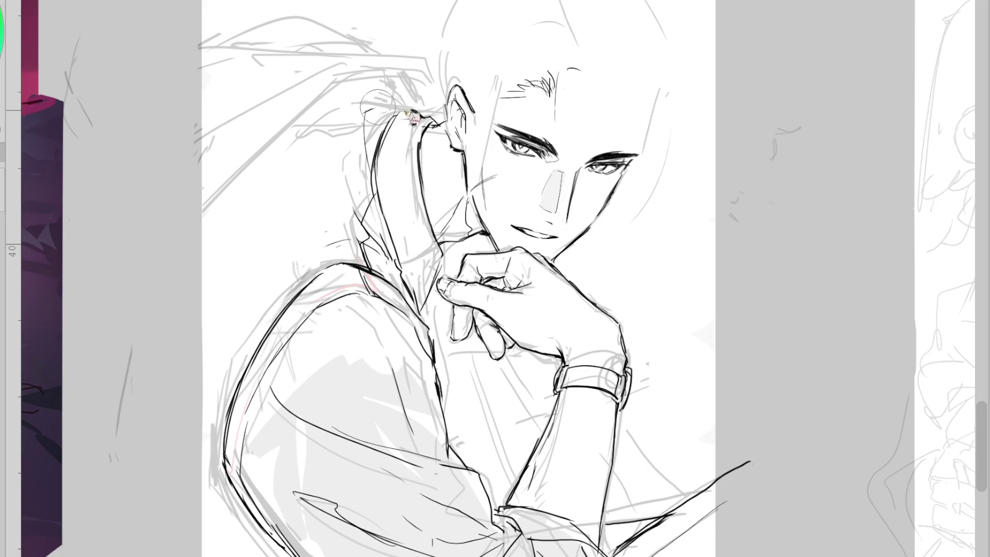
pyautogui.moveTo(413, 114); pyautogui.dragTo(301, 129)
pyautogui.hotkey('ctrl', 'z')
pyautogui.moveTo(362, 109)
pyautogui.mouseDown()
pyautogui.moveTo(420, 115)
pyautogui.moveTo(319, 117)
pyautogui.mouseUp()
pyautogui.moveTo(465, 136); pyautogui.dragTo(468, 145)
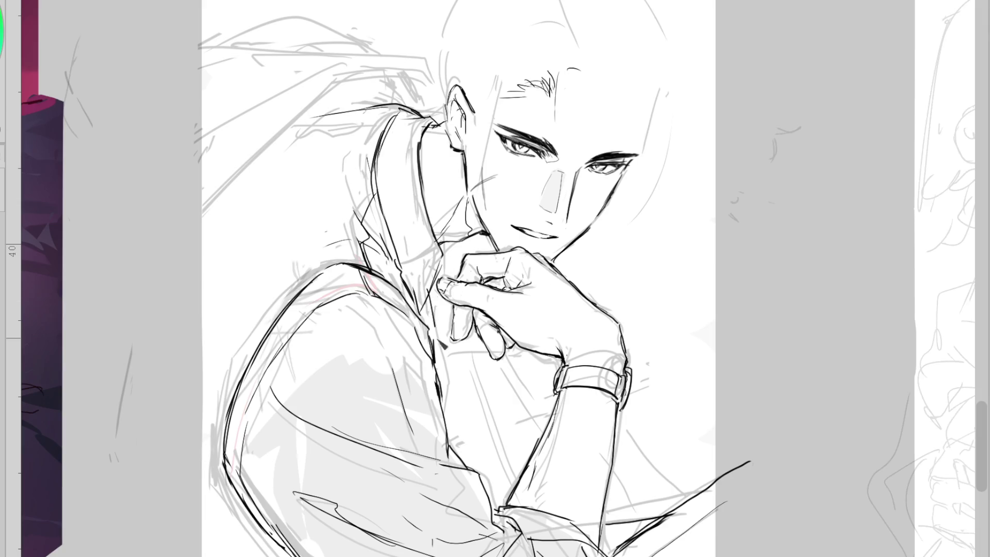
# - Darken the collar line along the sleeve and below the fingers, plus strokes under the ear and cheek
pyautogui.moveTo(432, 295); pyautogui.dragTo(445, 386)
pyautogui.scroll(-2, 456, 155)
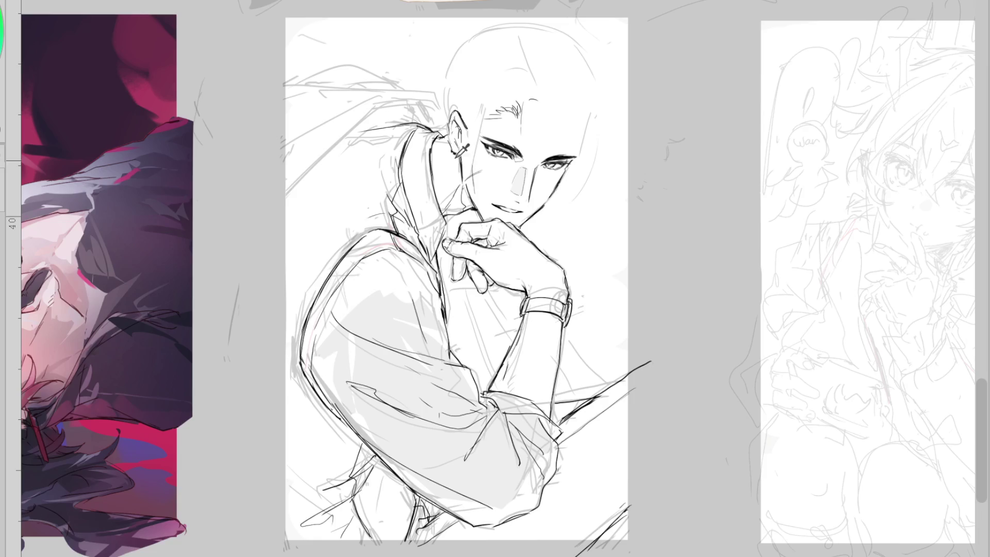
pyautogui.scroll(2, 382, 467)
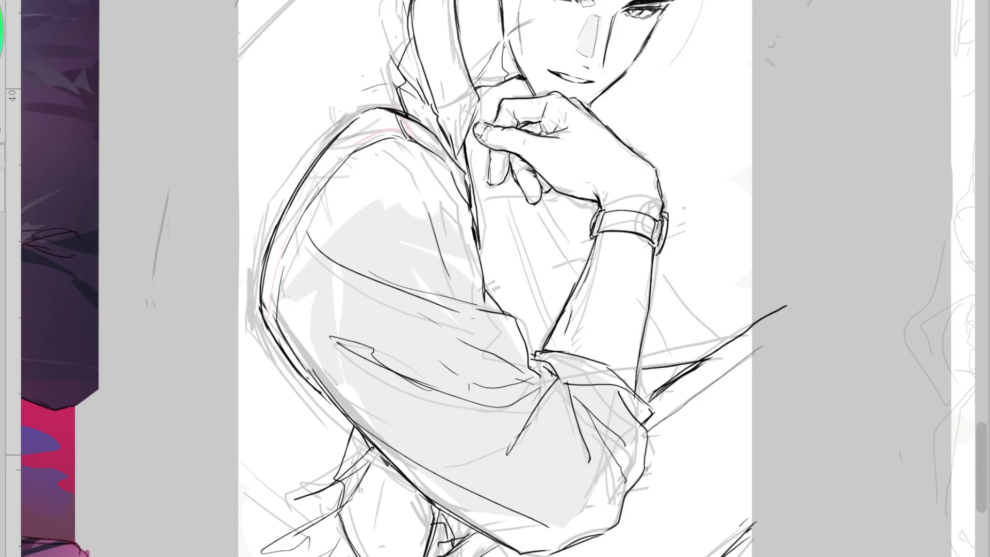
pyautogui.moveTo(369, 450); pyautogui.dragTo(364, 466)
pyautogui.scroll(-1, 539, 78)
pyautogui.scroll(1, 539, 77)
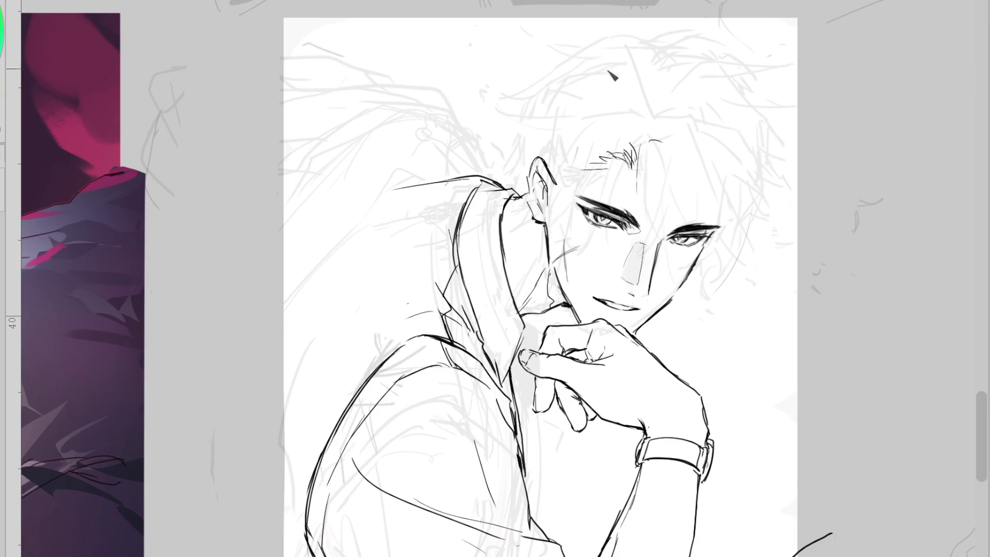
pyautogui.scroll(2, 505, 180)
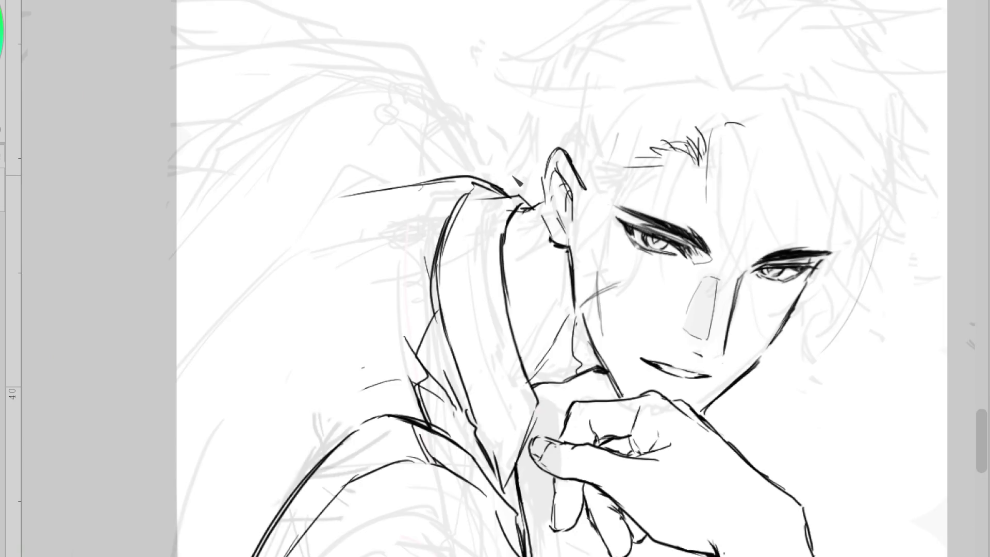
pyautogui.scroll(-1, 516, 181)
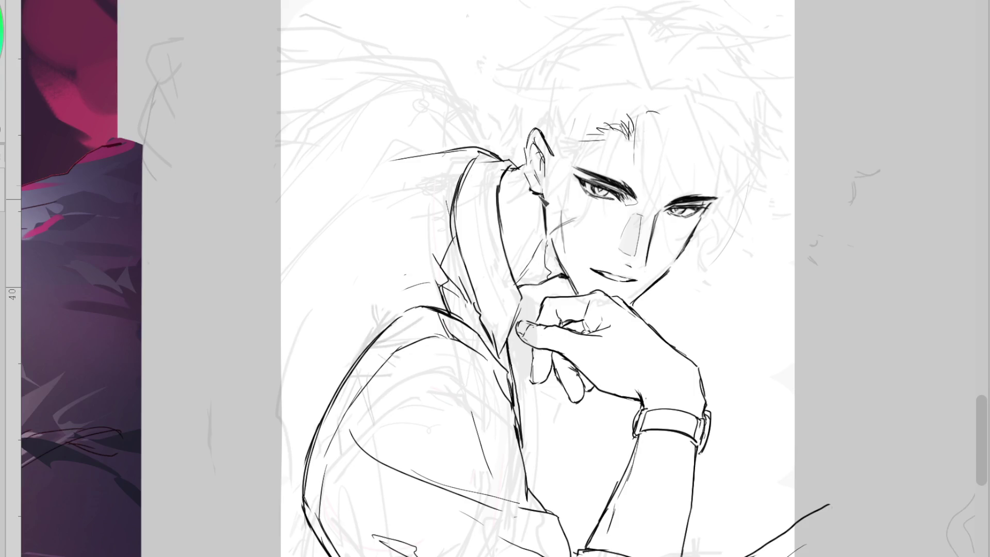
pyautogui.moveTo(521, 166); pyautogui.dragTo(541, 226)
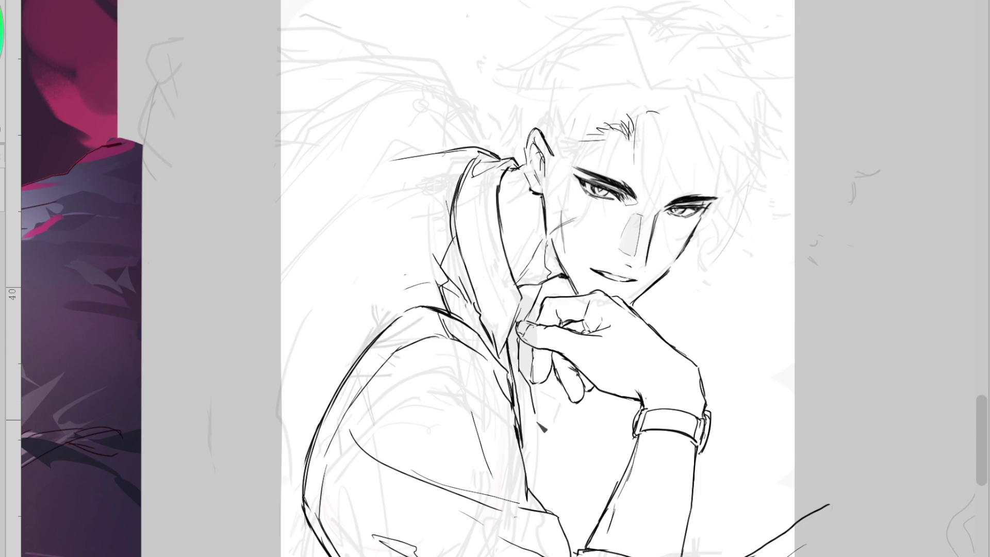
pyautogui.moveTo(532, 355); pyautogui.dragTo(531, 443)
# - Extend the collar line downward with hatch strokes, then mirror the canvas to check
pyautogui.scroll(-3, 522, 358)
pyautogui.scroll(3, 522, 358)
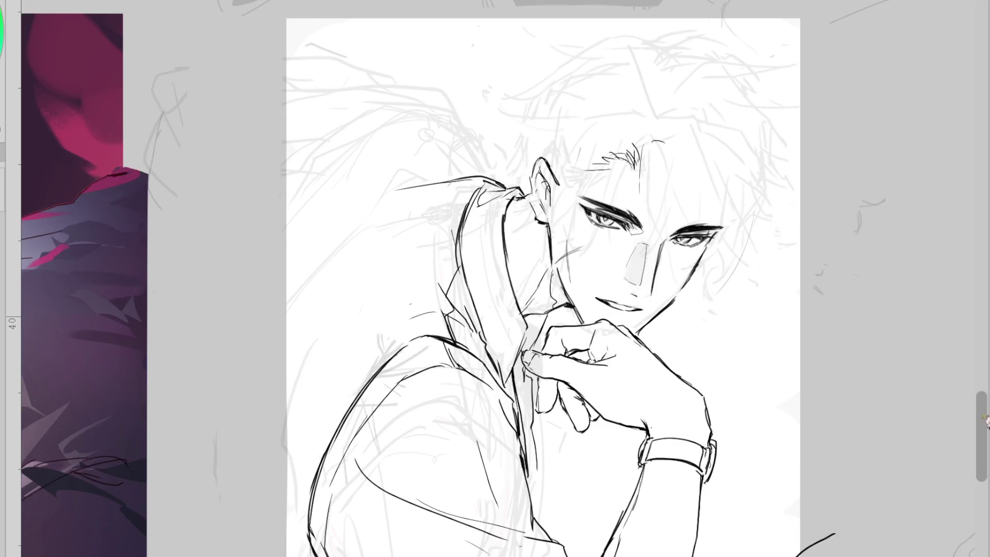
pyautogui.scroll(-5, 542, 278)
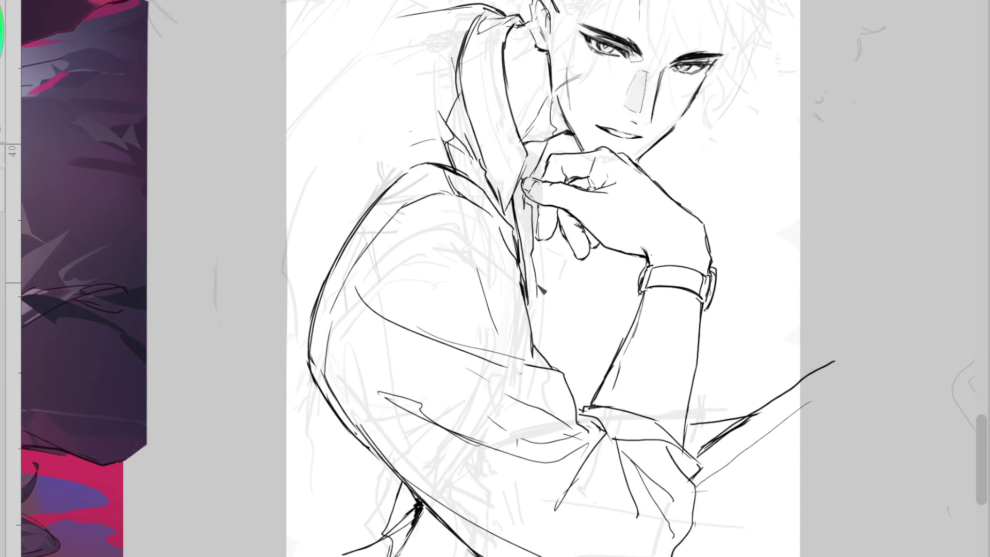
pyautogui.moveTo(537, 265); pyautogui.dragTo(550, 357)
pyautogui.moveTo(525, 207); pyautogui.dragTo(529, 227)
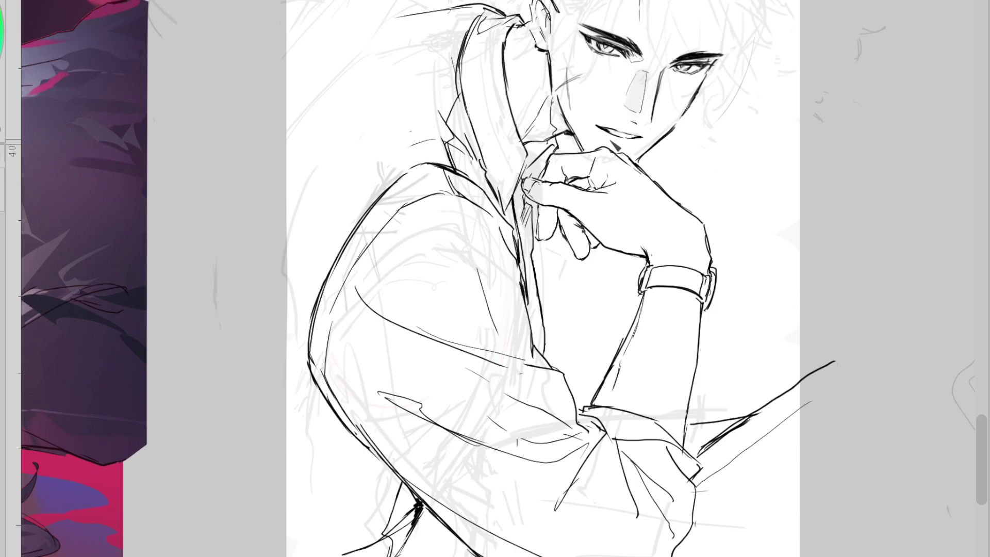
pyautogui.press('m')
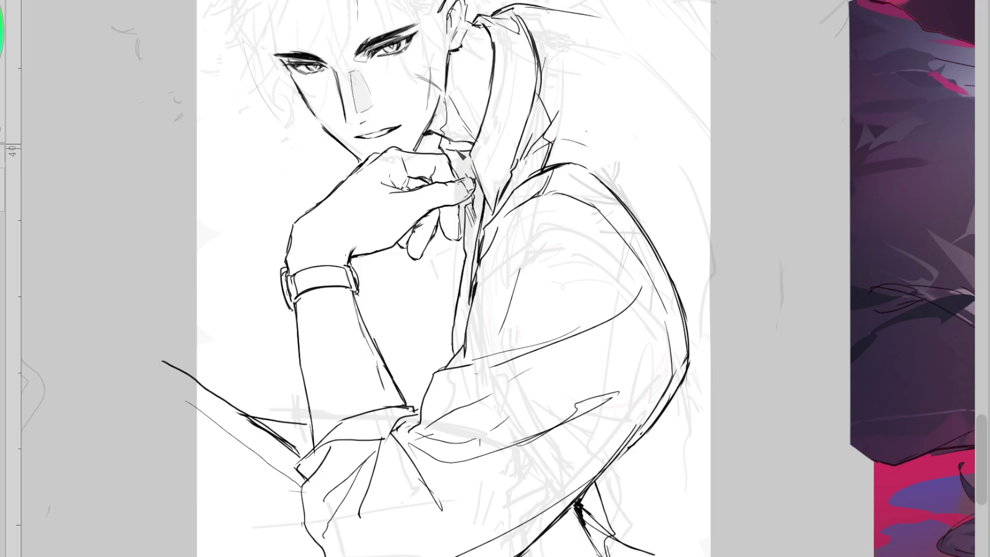
# - Add a tapered stroke by the hair edge, erase part of it, and darken the cuff bottom
pyautogui.moveTo(469, 156)
pyautogui.mouseDown()
pyautogui.moveTo(489, 179)
pyautogui.moveTo(482, 161)
pyautogui.mouseUp()
pyautogui.press('m')
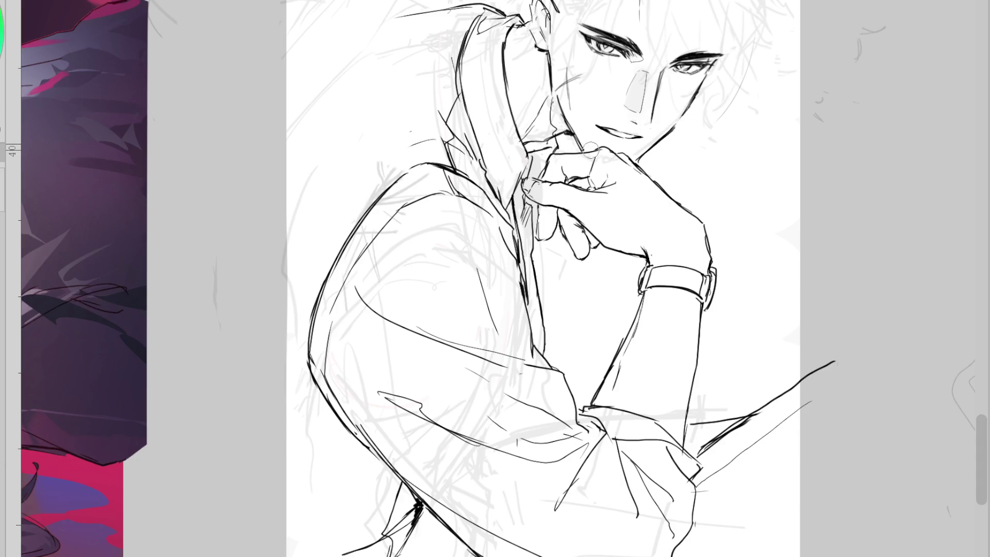
pyautogui.moveTo(527, 155)
pyautogui.mouseDown()
pyautogui.moveTo(516, 115)
pyautogui.moveTo(531, 150)
pyautogui.mouseUp()
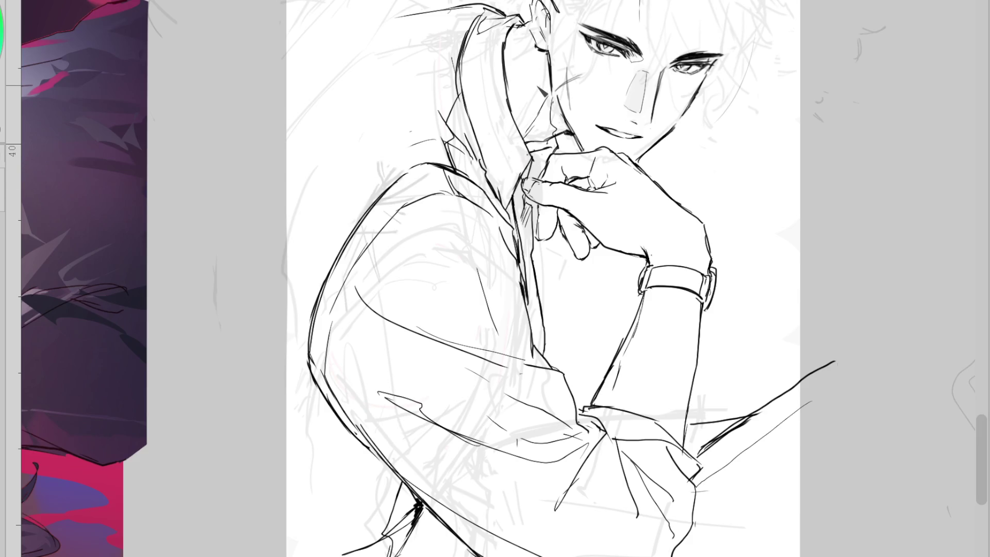
pyautogui.moveTo(704, 425); pyautogui.dragTo(758, 408)
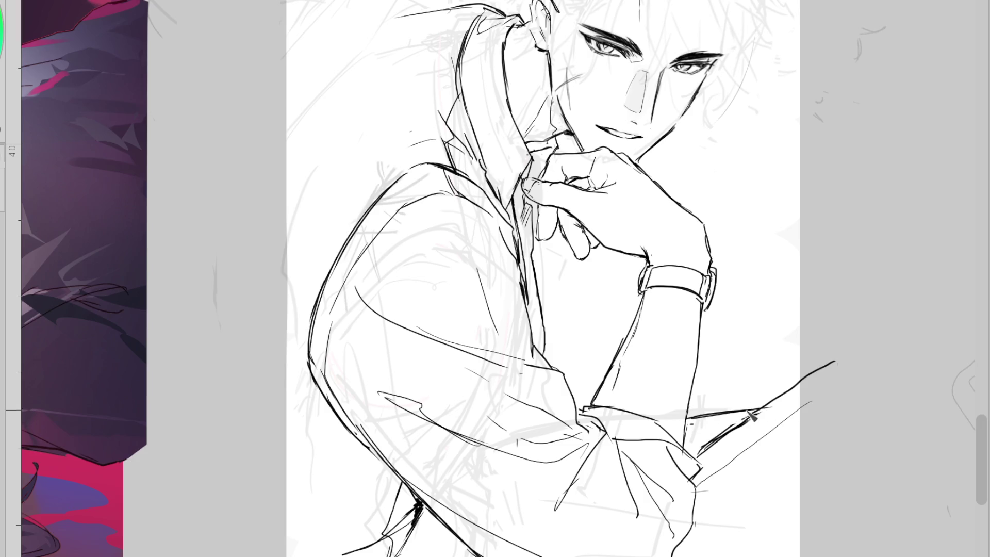
pyautogui.scroll(-1, 655, 222)
pyautogui.scroll(1, 537, 22)
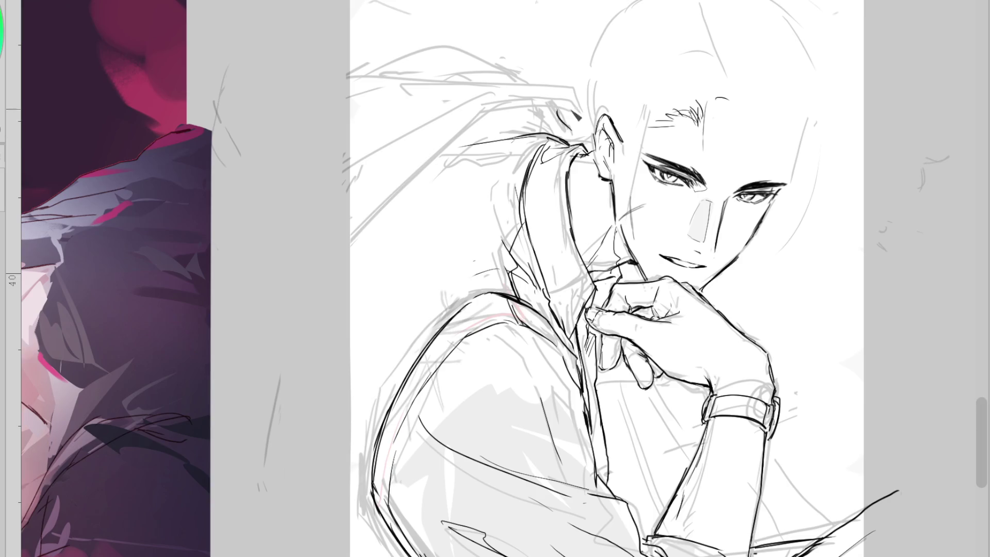
# - Ink hair strands near the ear and a small dark fill marking the hair tie
pyautogui.moveTo(534, 109); pyautogui.dragTo(566, 141)
pyautogui.moveTo(600, 126); pyautogui.dragTo(607, 138)
pyautogui.hotkey('ctrl', 'z')
pyautogui.moveTo(542, 132)
pyautogui.mouseDown()
pyautogui.moveTo(553, 142)
pyautogui.moveTo(539, 128)
pyautogui.mouseUp()
pyautogui.hotkey('ctrl', 'z')
pyautogui.hotkey('ctrl', 'z')
pyautogui.moveTo(534, 109)
pyautogui.mouseDown()
pyautogui.moveTo(554, 139)
pyautogui.moveTo(483, 125)
pyautogui.mouseUp()
pyautogui.moveTo(563, 127); pyautogui.dragTo(397, 95)
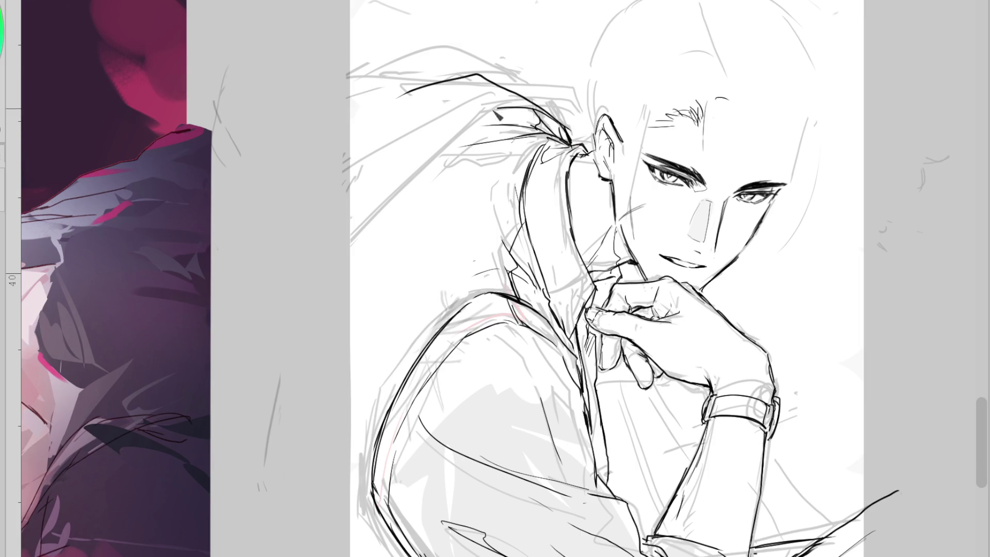
pyautogui.moveTo(549, 135); pyautogui.dragTo(557, 133)
pyautogui.hotkey('ctrl', 'z')
# - Redraw a shorter curve and refined tie marks at the hair tie, then mirror the view back
pyautogui.moveTo(570, 140)
pyautogui.mouseDown()
pyautogui.moveTo(502, 112)
pyautogui.moveTo(531, 100)
pyautogui.moveTo(404, 200)
pyautogui.mouseUp()
pyautogui.hotkey('ctrl', 'z')
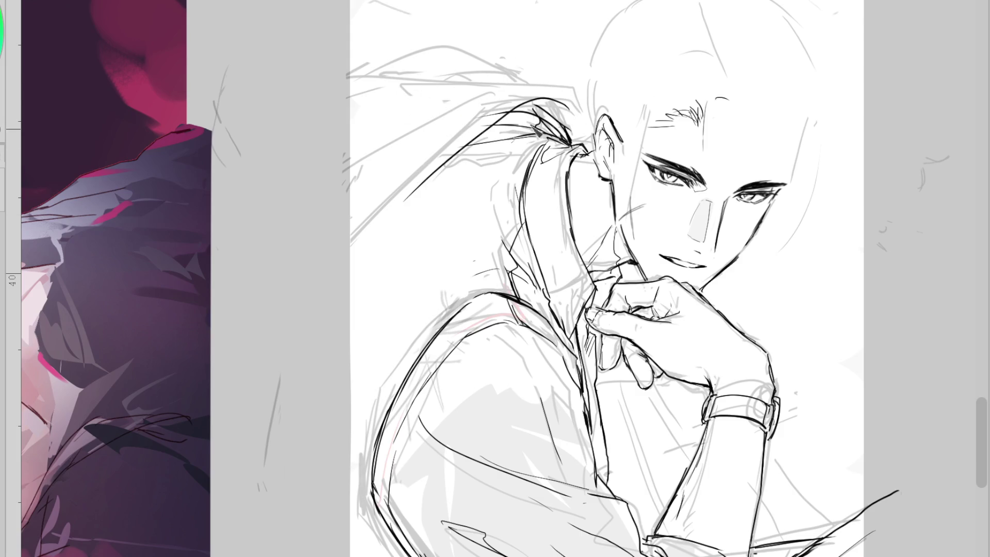
pyautogui.hotkey('ctrl', 'z')
pyautogui.moveTo(562, 120)
pyautogui.mouseDown()
pyautogui.moveTo(485, 115)
pyautogui.moveTo(547, 136)
pyautogui.moveTo(497, 130)
pyautogui.moveTo(505, 140)
pyautogui.moveTo(458, 146)
pyautogui.mouseUp()
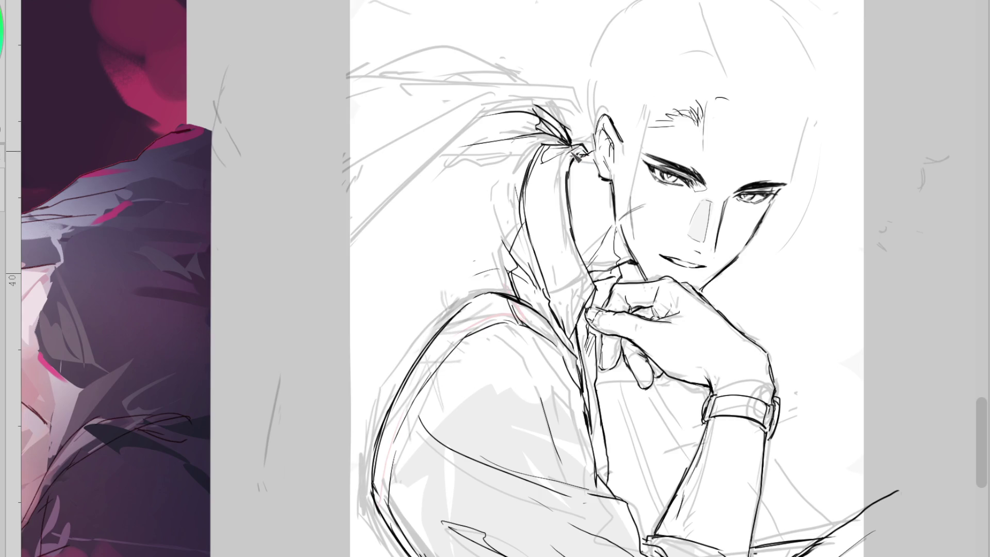
pyautogui.moveTo(599, 160)
pyautogui.mouseDown()
pyautogui.moveTo(531, 151)
pyautogui.moveTo(565, 147)
pyautogui.moveTo(493, 128)
pyautogui.moveTo(567, 144)
pyautogui.mouseUp()
pyautogui.hotkey('ctrl', 'z')
pyautogui.hotkey('ctrl', 'z')
pyautogui.hotkey('ctrl', 'z')
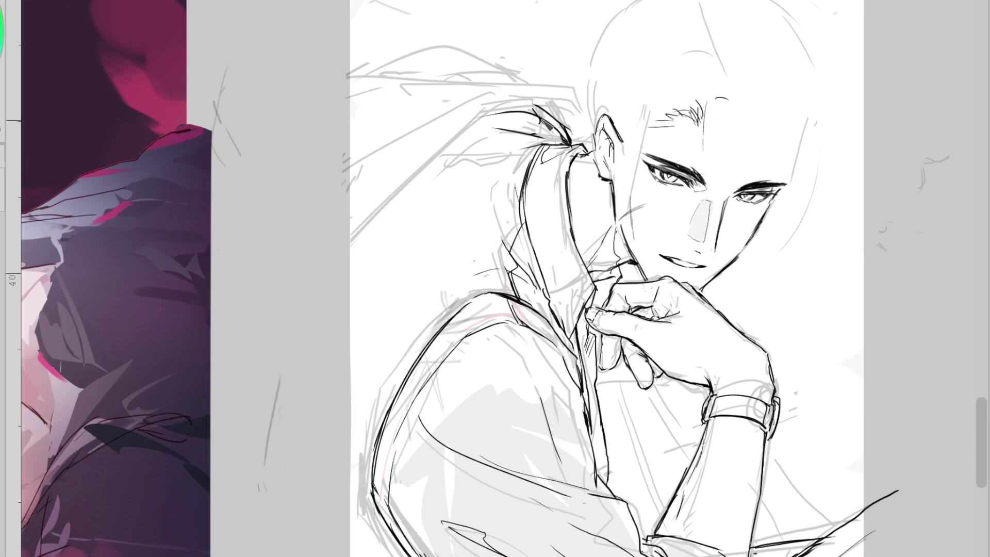
pyautogui.hotkey('ctrl', 'z')
pyautogui.moveTo(493, 127)
pyautogui.mouseDown()
pyautogui.moveTo(568, 142)
pyautogui.moveTo(612, 136)
pyautogui.mouseUp()
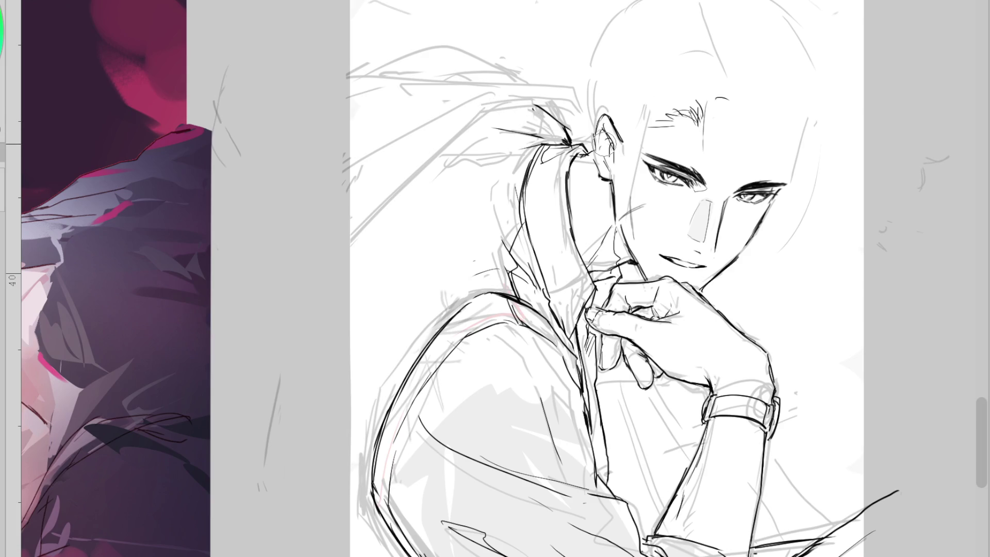
pyautogui.press('m')
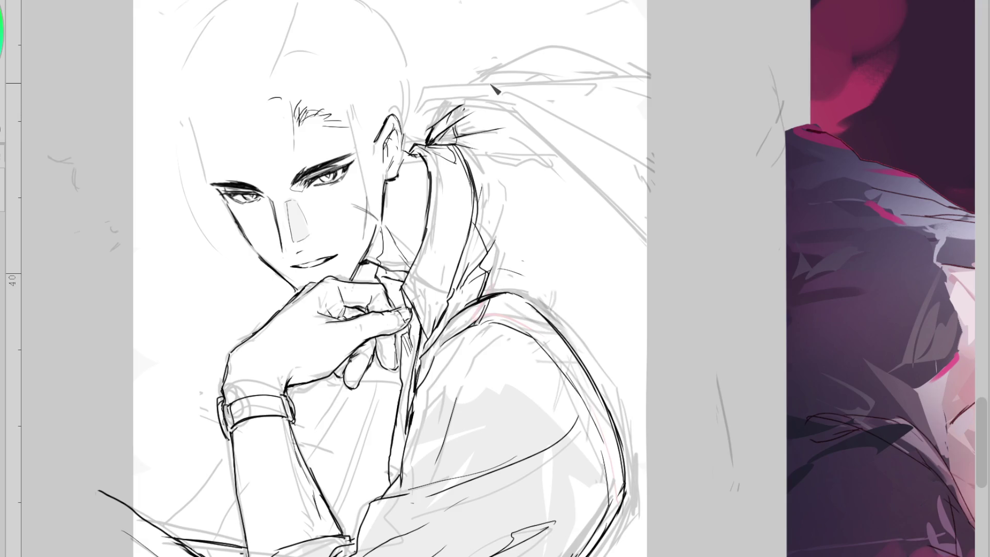
# - Try a hair tuft and upper ponytail strokes at the tie, undo them, and flip the canvas
pyautogui.moveTo(452, 106)
pyautogui.mouseDown()
pyautogui.moveTo(428, 138)
pyautogui.moveTo(542, 138)
pyautogui.moveTo(411, 116)
pyautogui.moveTo(460, 85)
pyautogui.moveTo(500, 78)
pyautogui.mouseUp()
pyautogui.hotkey('ctrl', 'z')
pyautogui.hotkey('ctrl', 'z')
pyautogui.moveTo(436, 85)
pyautogui.mouseDown()
pyautogui.moveTo(509, 74)
pyautogui.moveTo(548, 30)
pyautogui.mouseUp()
pyautogui.hotkey('ctrl', 'z')
pyautogui.press('h')
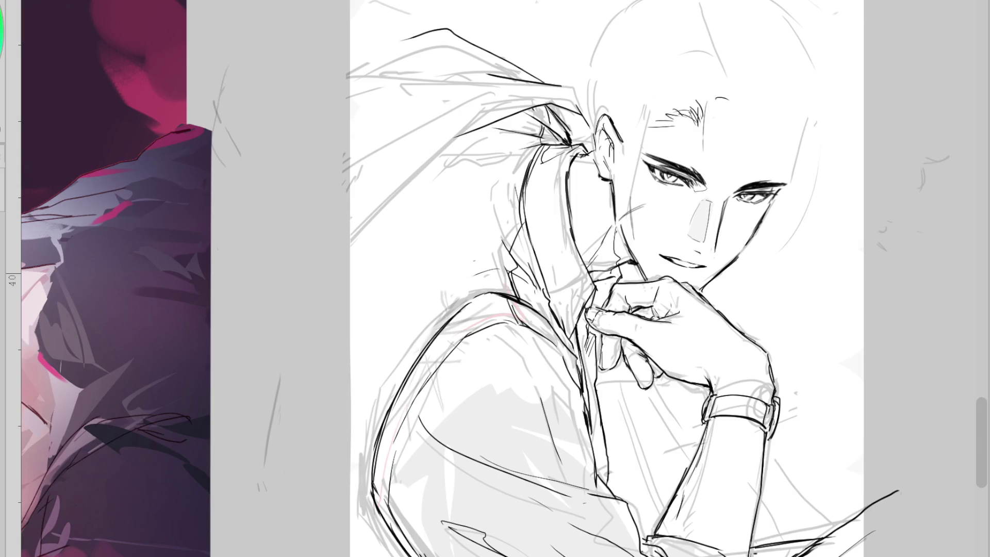
# - Draw long curved ponytail strands sweeping down-left from the tie, retrying the lower edge strokes
pyautogui.moveTo(422, 32); pyautogui.dragTo(341, 76)
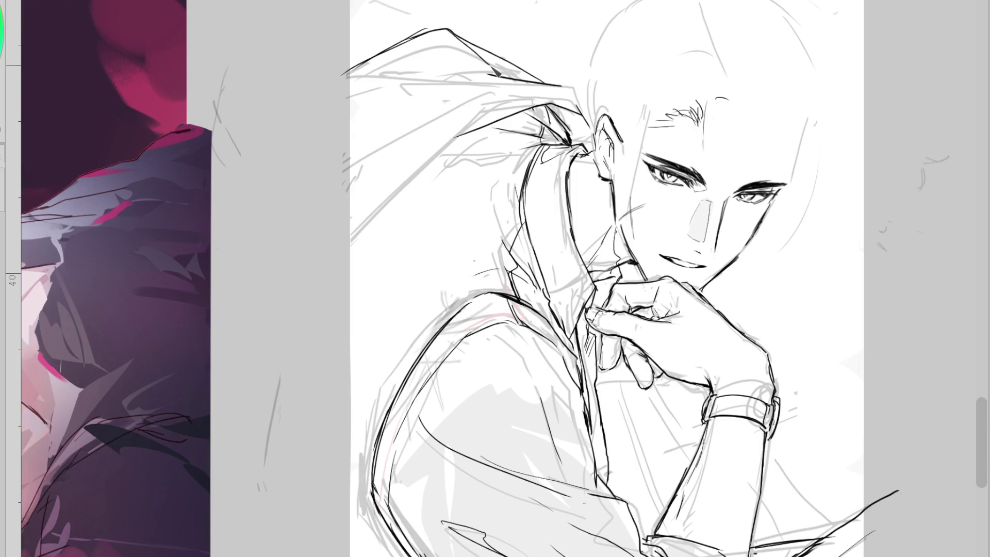
pyautogui.moveTo(540, 86)
pyautogui.mouseDown()
pyautogui.moveTo(434, 106)
pyautogui.moveTo(467, 133)
pyautogui.moveTo(467, 83)
pyautogui.moveTo(418, 89)
pyautogui.moveTo(479, 119)
pyautogui.moveTo(392, 124)
pyautogui.mouseUp()
pyautogui.hotkey('ctrl', 'z')
pyautogui.hotkey('ctrl', 'z')
pyautogui.hotkey('ctrl', 'z')
pyautogui.hotkey('ctrl', 'z')
pyautogui.moveTo(537, 106)
pyautogui.mouseDown()
pyautogui.moveTo(360, 105)
pyautogui.moveTo(321, 174)
pyautogui.mouseUp()
pyautogui.hotkey('ctrl', 'z')
pyautogui.moveTo(478, 137); pyautogui.dragTo(320, 285)
pyautogui.hotkey('ctrl', 'z')
pyautogui.hotkey('ctrl', 'z')
pyautogui.moveTo(459, 132); pyautogui.dragTo(326, 361)
pyautogui.moveTo(436, 150); pyautogui.dragTo(327, 359)
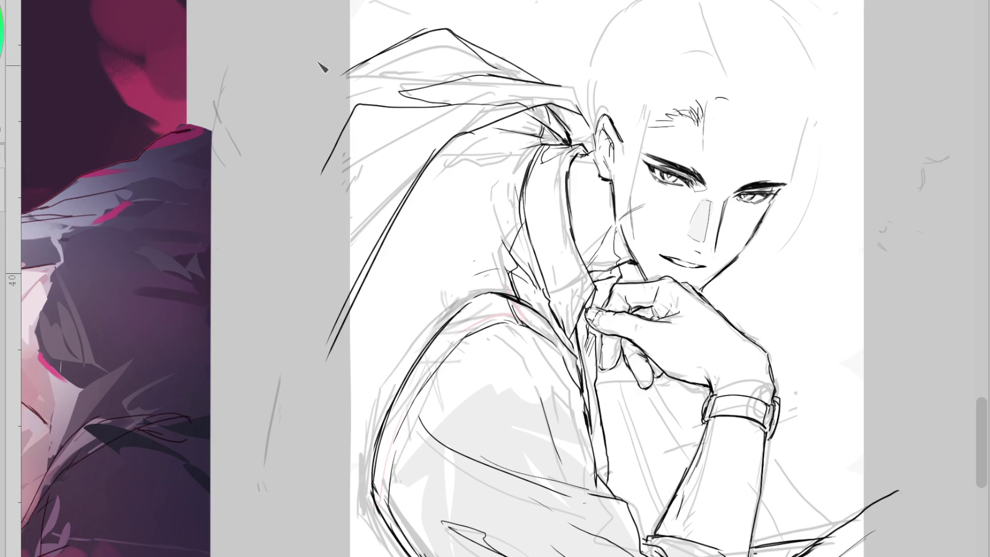
pyautogui.scroll(-2, 325, 74)
pyautogui.scroll(2, 494, 36)
pyautogui.hotkey('ctrl', 'z')
# - Add tapered strands along the ponytail top and between the ponytail and ear
pyautogui.moveTo(341, 108)
pyautogui.mouseDown()
pyautogui.moveTo(438, 139)
pyautogui.moveTo(364, 120)
pyautogui.mouseUp()
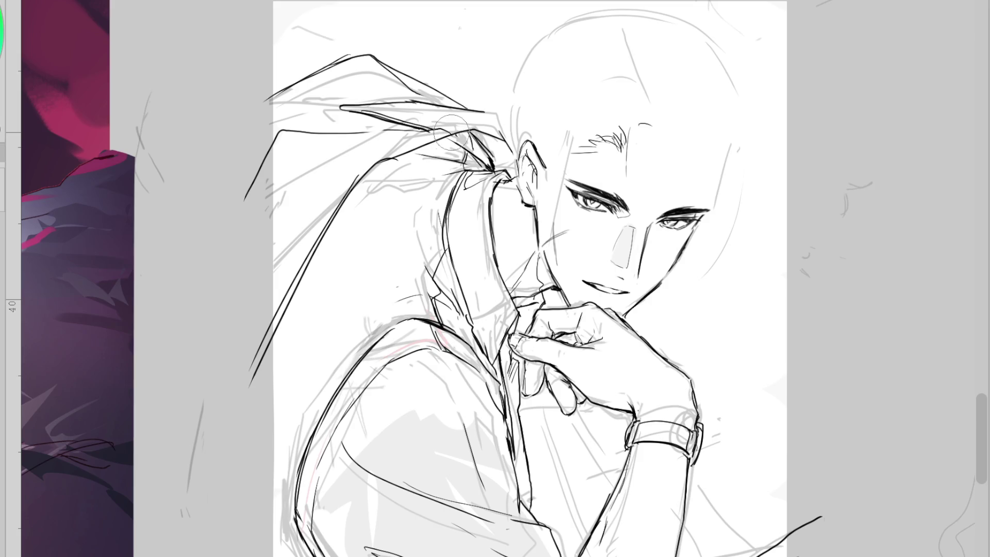
pyautogui.moveTo(444, 129)
pyautogui.mouseDown()
pyautogui.moveTo(306, 125)
pyautogui.moveTo(259, 178)
pyautogui.moveTo(315, 123)
pyautogui.mouseUp()
pyautogui.hotkey('ctrl', 'z')
pyautogui.hotkey('ctrl', 'z')
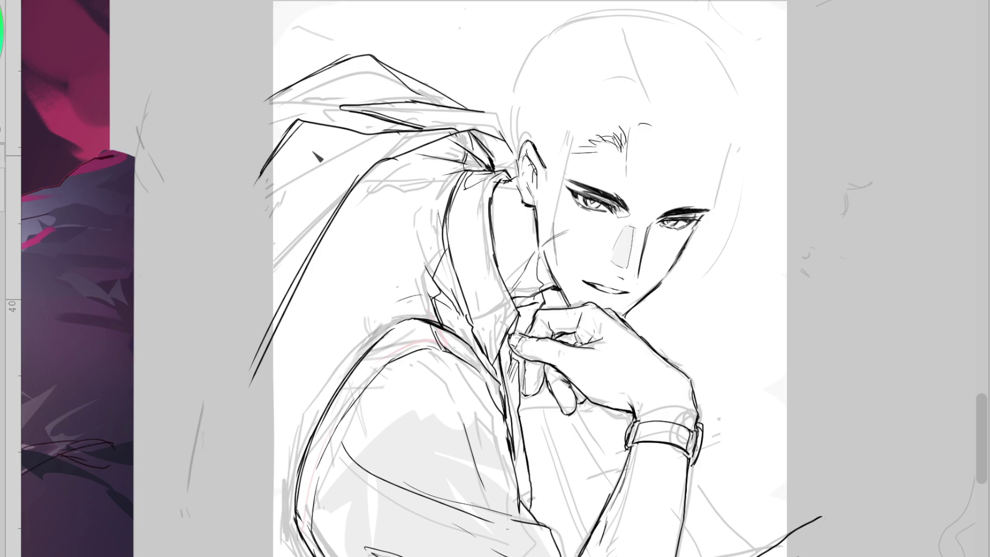
pyautogui.moveTo(407, 97); pyautogui.dragTo(292, 112)
pyautogui.moveTo(503, 150)
pyautogui.mouseDown()
pyautogui.moveTo(454, 124)
pyautogui.moveTo(386, 150)
pyautogui.mouseUp()
pyautogui.moveTo(467, 121)
pyautogui.mouseDown()
pyautogui.moveTo(434, 150)
pyautogui.moveTo(515, 138)
pyautogui.moveTo(497, 148)
pyautogui.mouseUp()
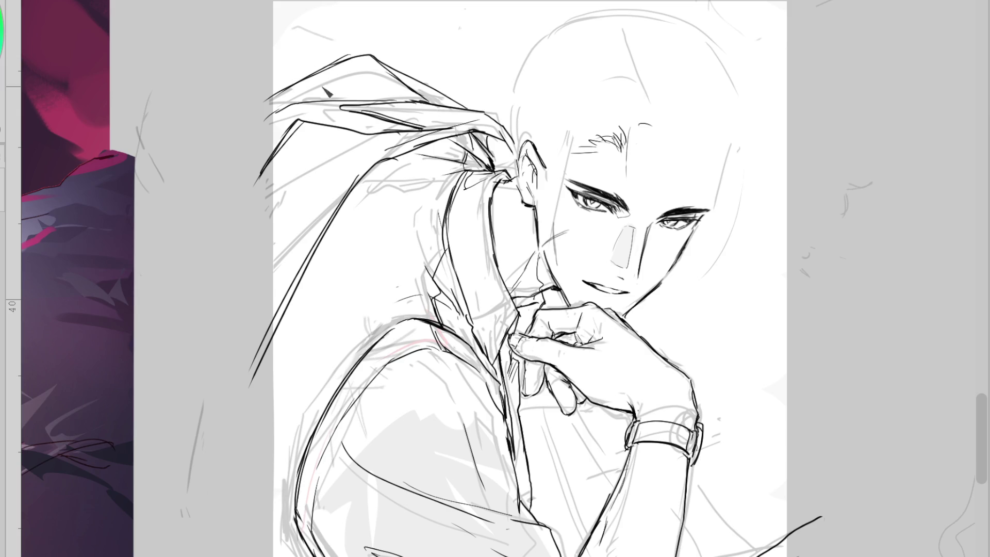
pyautogui.moveTo(364, 54); pyautogui.dragTo(270, 91)
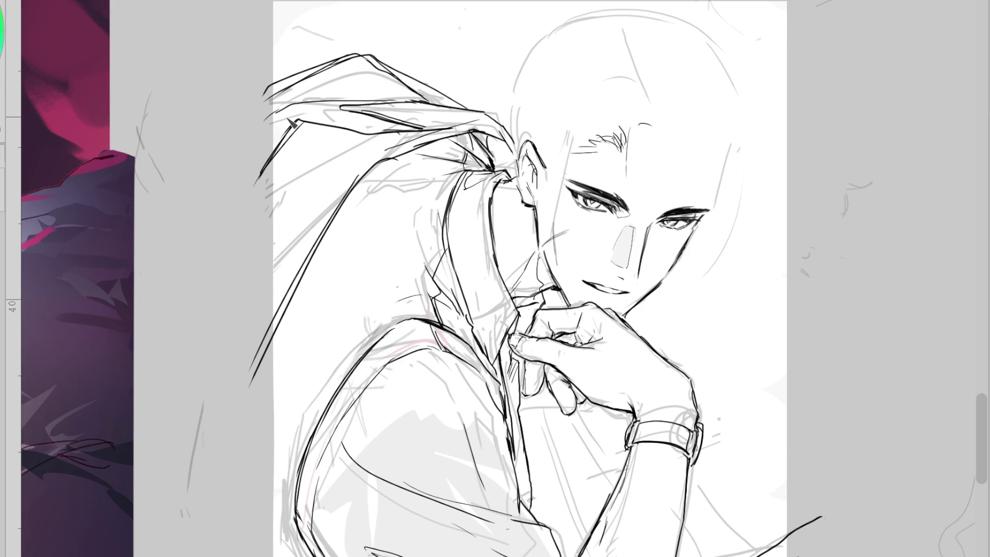
pyautogui.scroll(2, 513, 101)
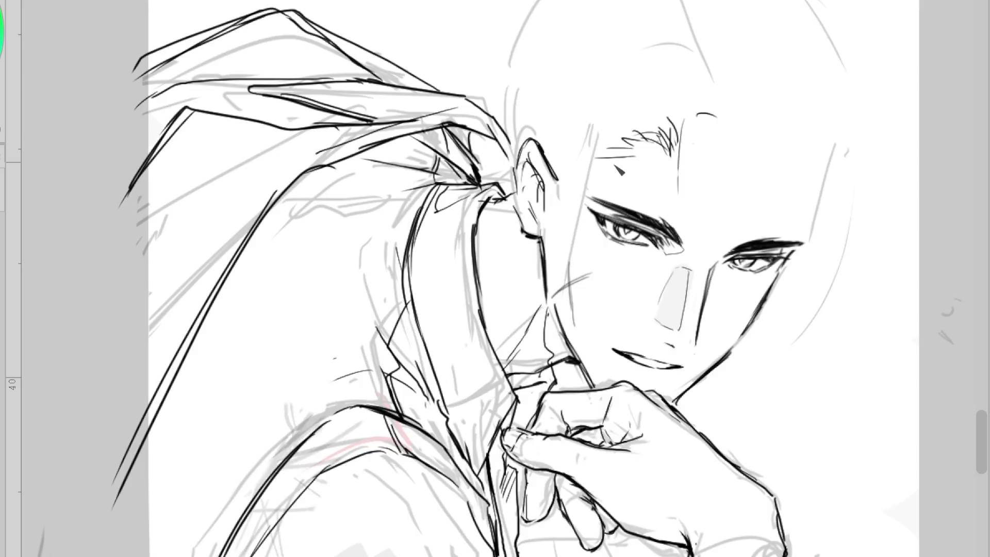
pyautogui.scroll(-2, 500, 87)
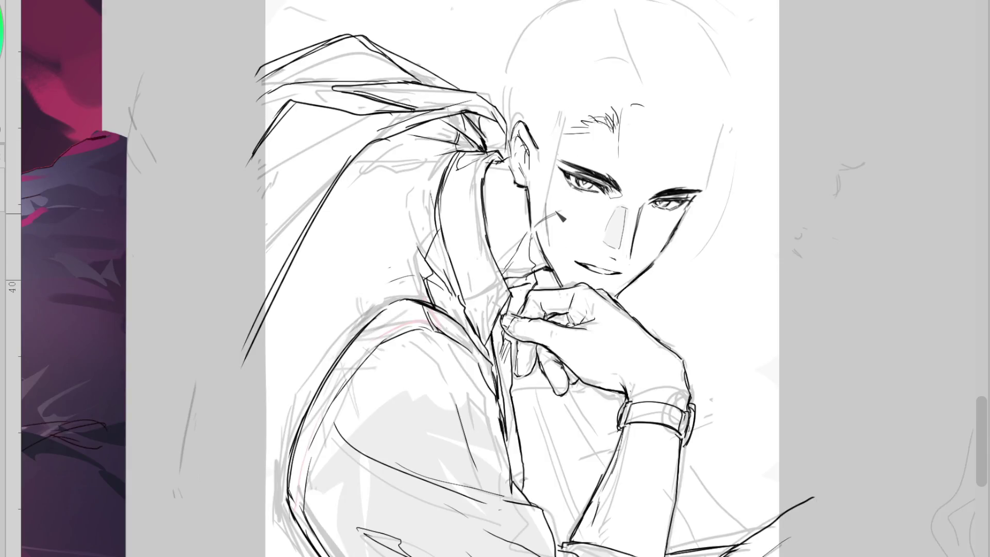
pyautogui.scroll(-2, 564, 219)
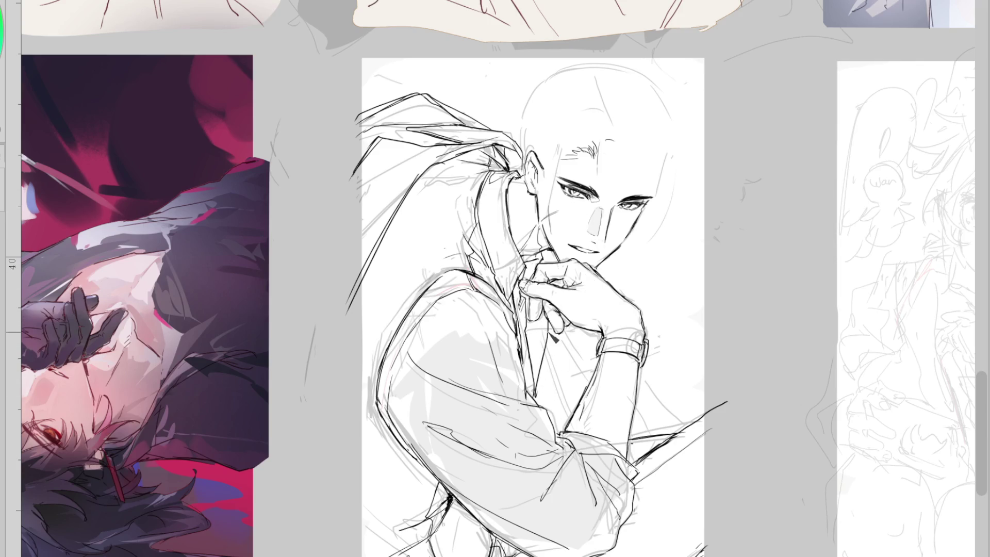
# - Add a line at the shirt collar, discard a stray long line, and zoom in on the face and hand
pyautogui.moveTo(555, 348); pyautogui.dragTo(537, 412)
pyautogui.moveTo(361, 155); pyautogui.dragTo(317, 391)
pyautogui.hotkey('ctrl', 'z')
pyautogui.scroll(2, 501, 189)
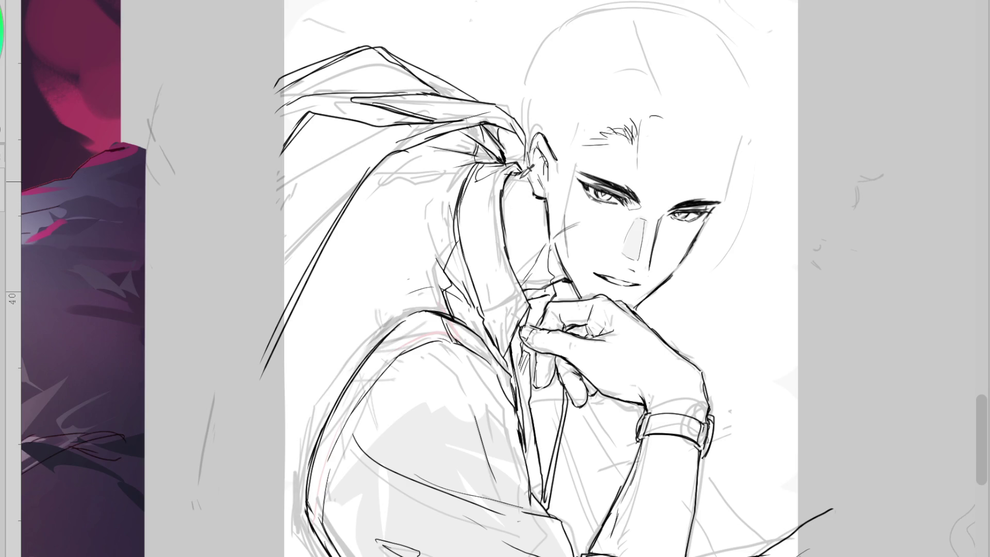
pyautogui.hotkey('ctrl', '+')
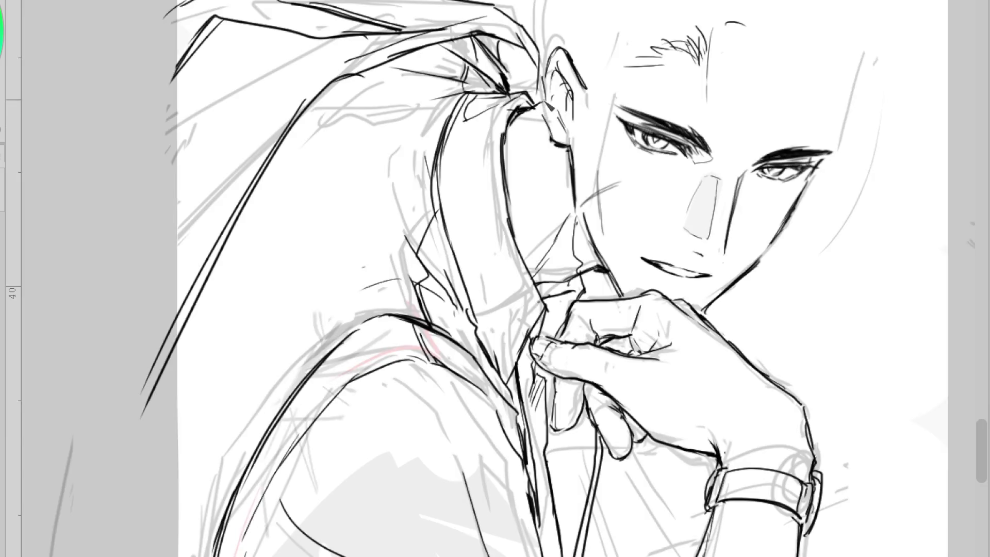
# - Ink detail marks inside the ear, a knuckle stroke and hatching on the back of the hand
pyautogui.moveTo(562, 123); pyautogui.dragTo(577, 134)
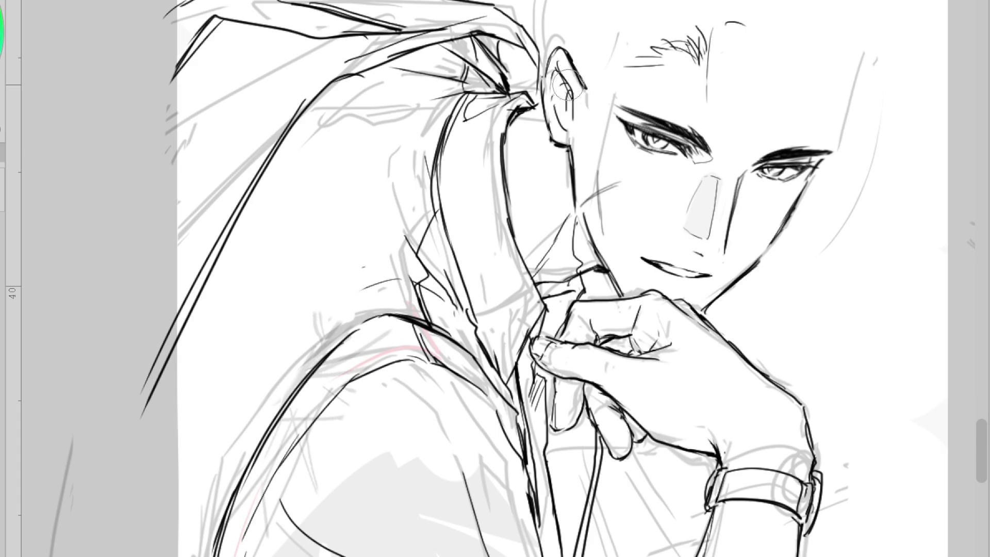
pyautogui.moveTo(574, 100)
pyautogui.mouseDown()
pyautogui.moveTo(581, 109)
pyautogui.moveTo(547, 132)
pyautogui.moveTo(556, 124)
pyautogui.mouseUp()
pyautogui.moveTo(633, 299)
pyautogui.mouseDown()
pyautogui.moveTo(629, 322)
pyautogui.moveTo(617, 318)
pyautogui.mouseUp()
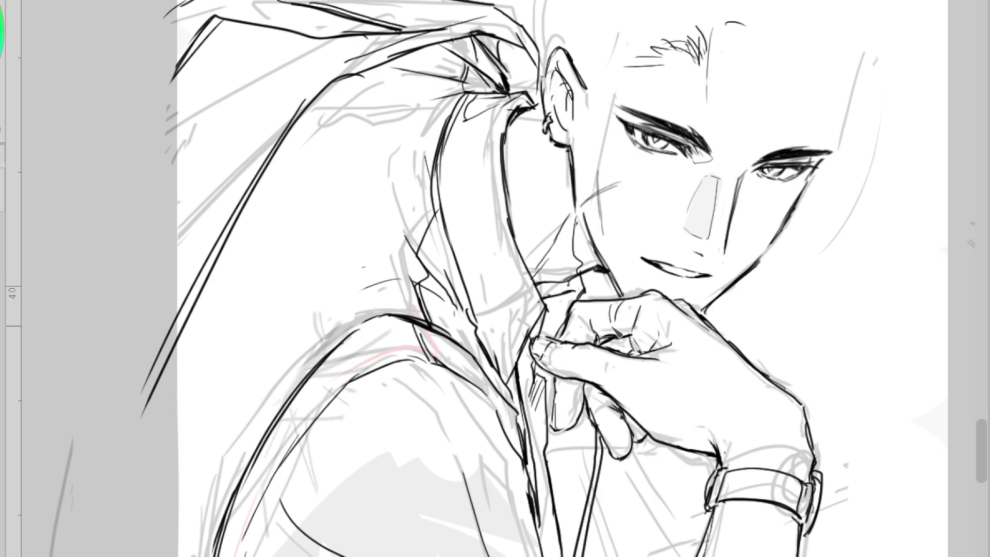
pyautogui.moveTo(618, 353)
pyautogui.mouseDown()
pyautogui.moveTo(620, 375)
pyautogui.moveTo(633, 377)
pyautogui.moveTo(617, 396)
pyautogui.mouseUp()
pyautogui.moveTo(744, 360)
pyautogui.mouseDown()
pyautogui.moveTo(701, 375)
pyautogui.moveTo(711, 372)
pyautogui.mouseUp()
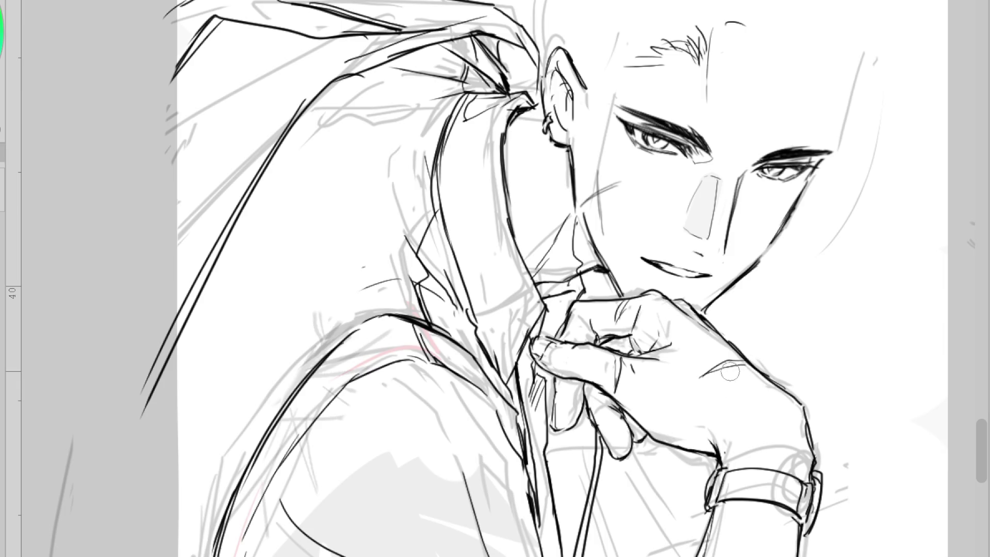
pyautogui.moveTo(744, 369); pyautogui.dragTo(709, 393)
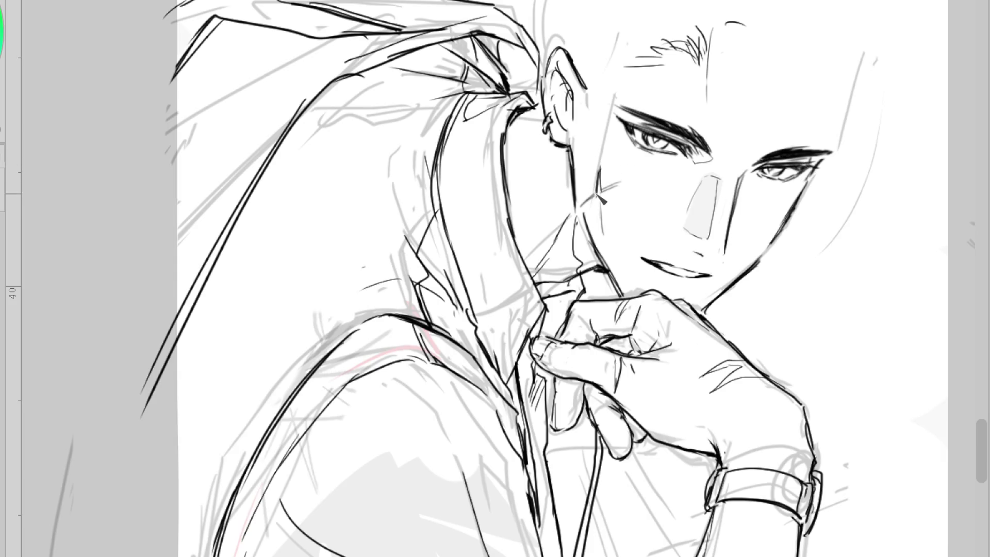
# - Reshape the cheek cross into a sparkle and redraw the hatching near the cheek
pyautogui.moveTo(623, 191); pyautogui.dragTo(606, 204)
pyautogui.moveTo(516, 227); pyautogui.dragTo(548, 177)
pyautogui.hotkey('ctrl', 'z')
pyautogui.moveTo(549, 174); pyautogui.dragTo(520, 242)
pyautogui.hotkey('ctrl', 'z')
pyautogui.hotkey('ctrl', 'z')
pyautogui.moveTo(549, 192)
pyautogui.mouseDown()
pyautogui.moveTo(522, 257)
pyautogui.moveTo(526, 238)
pyautogui.mouseUp()
pyautogui.hotkey('ctrl', 'z')
pyautogui.moveTo(542, 202); pyautogui.dragTo(517, 255)
pyautogui.hotkey('ctrl', '-')
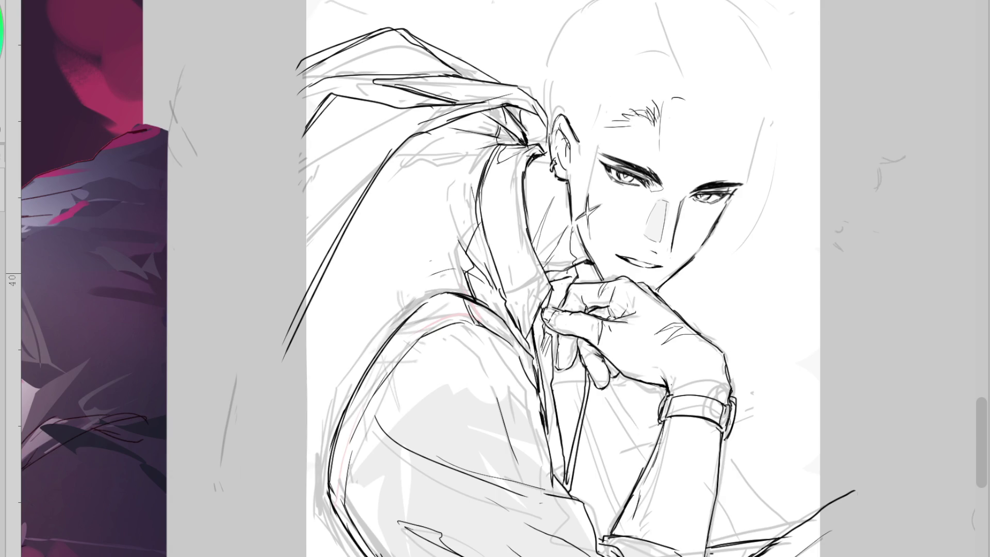
pyautogui.scroll(-5, 619, 493)
pyautogui.scroll(1, 662, 355)
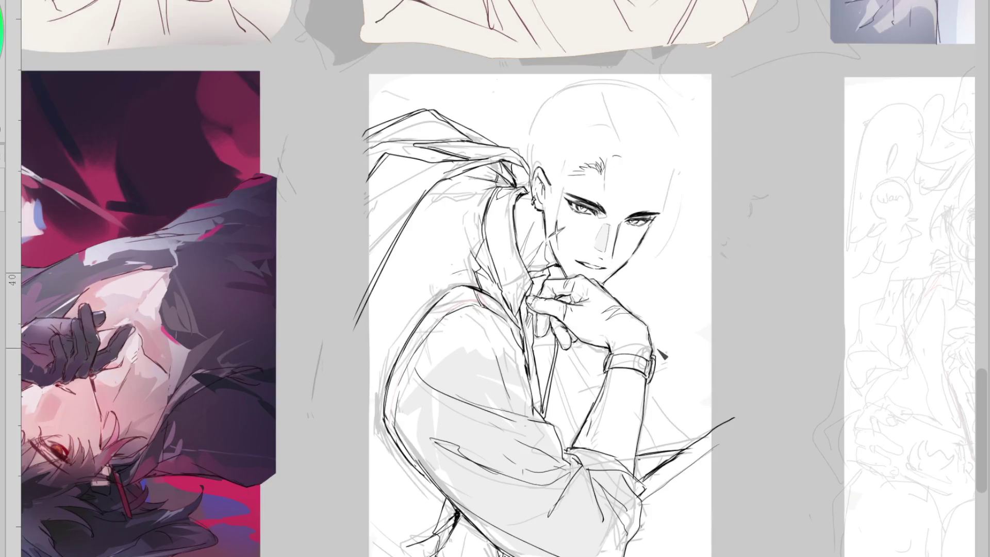
pyautogui.moveTo(649, 389); pyautogui.dragTo(694, 408)
pyautogui.hotkey('ctrl', 'z')
pyautogui.moveTo(548, 414); pyautogui.dragTo(554, 343)
pyautogui.moveTo(542, 384); pyautogui.dragTo(556, 361)
pyautogui.hotkey('ctrl', 'z')
pyautogui.hotkey('ctrl', 'z')
pyautogui.moveTo(541, 384); pyautogui.dragTo(557, 341)
pyautogui.moveTo(576, 237); pyautogui.dragTo(585, 245)
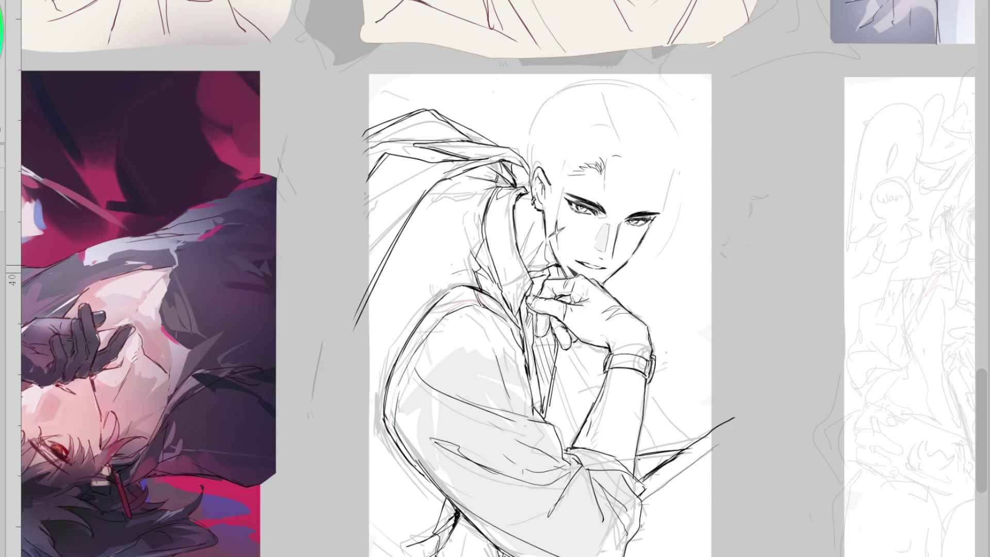
pyautogui.scroll(3, 562, 273)
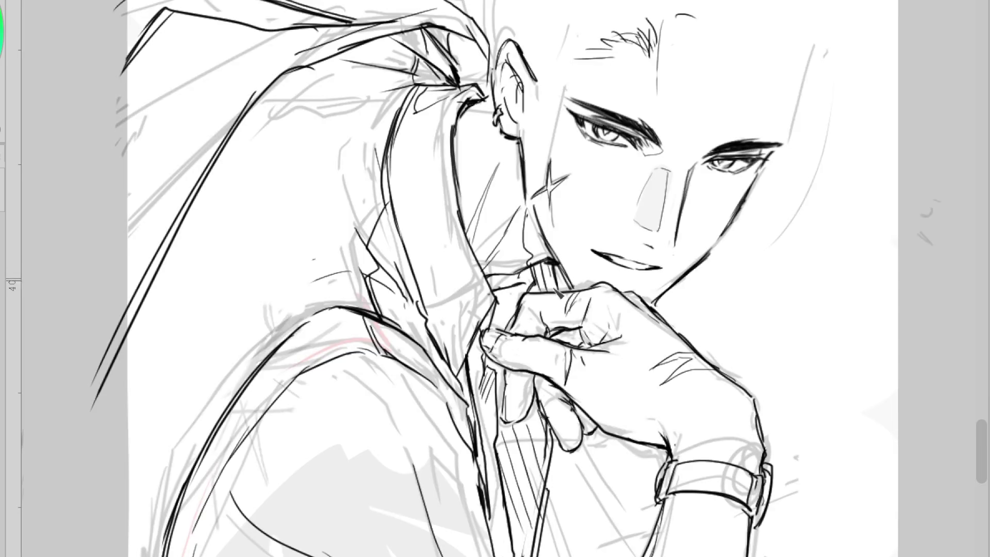
pyautogui.scroll(-5, 557, 278)
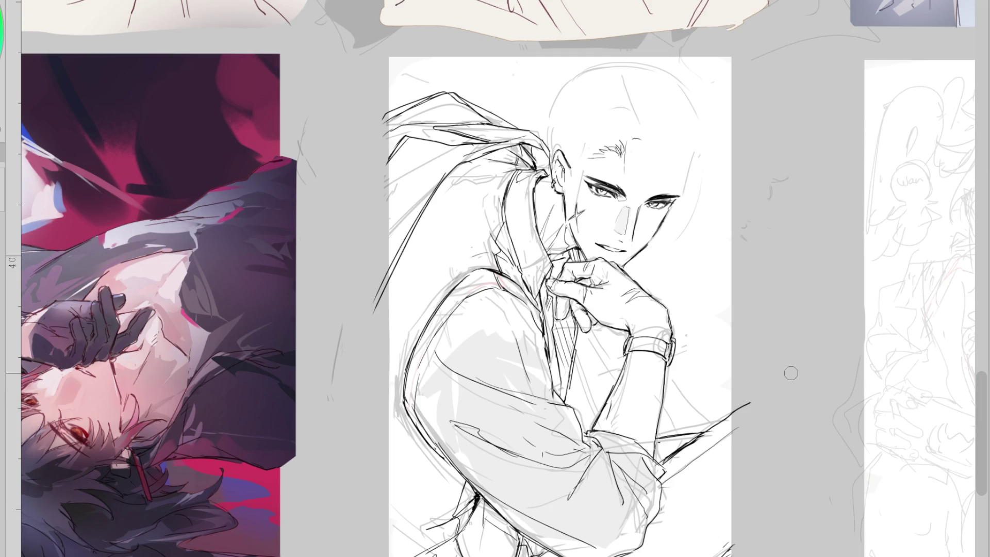
pyautogui.scroll(3, 645, 98)
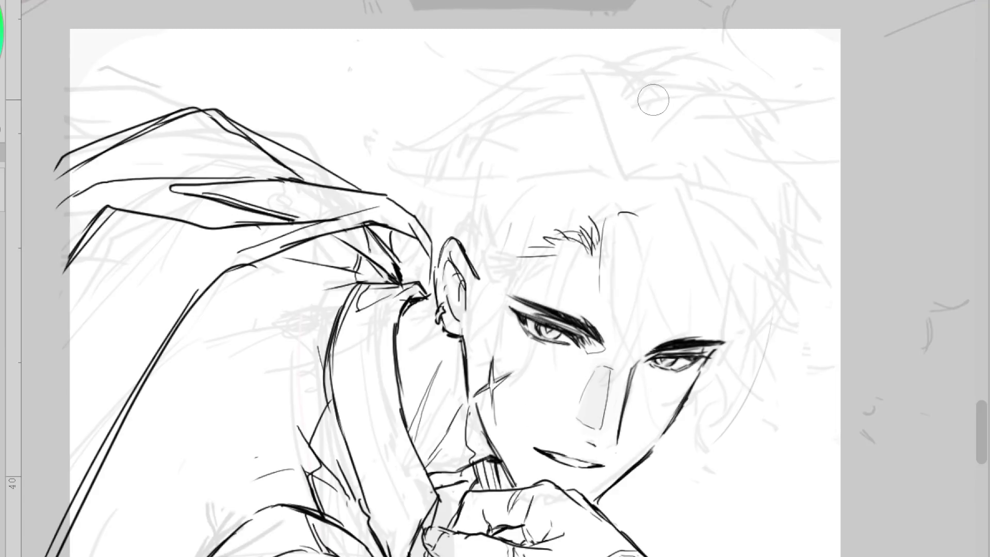
# - Ink curved hair strands falling diagonally across the face and over the nose bridge
pyautogui.scroll(-1, 645, 98)
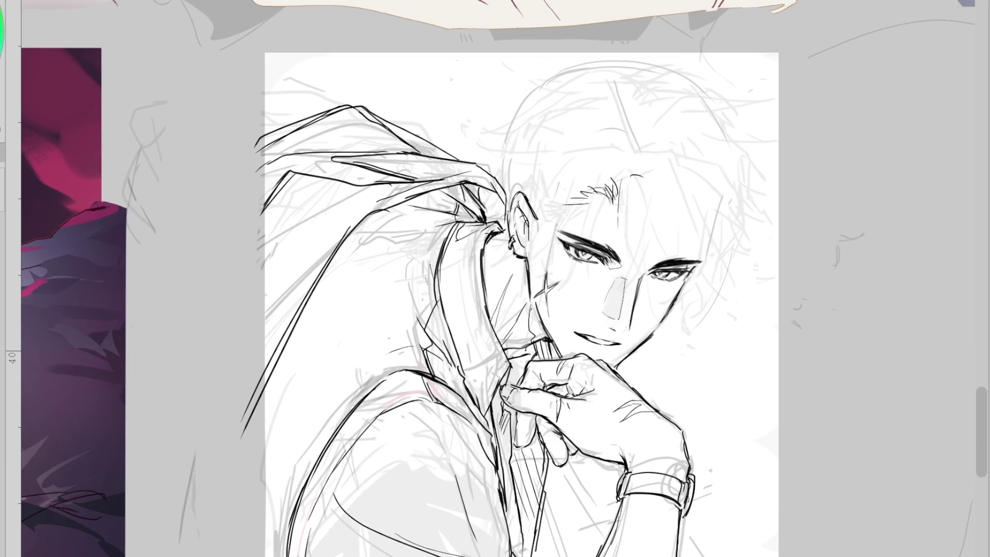
pyautogui.scroll(2, 642, 161)
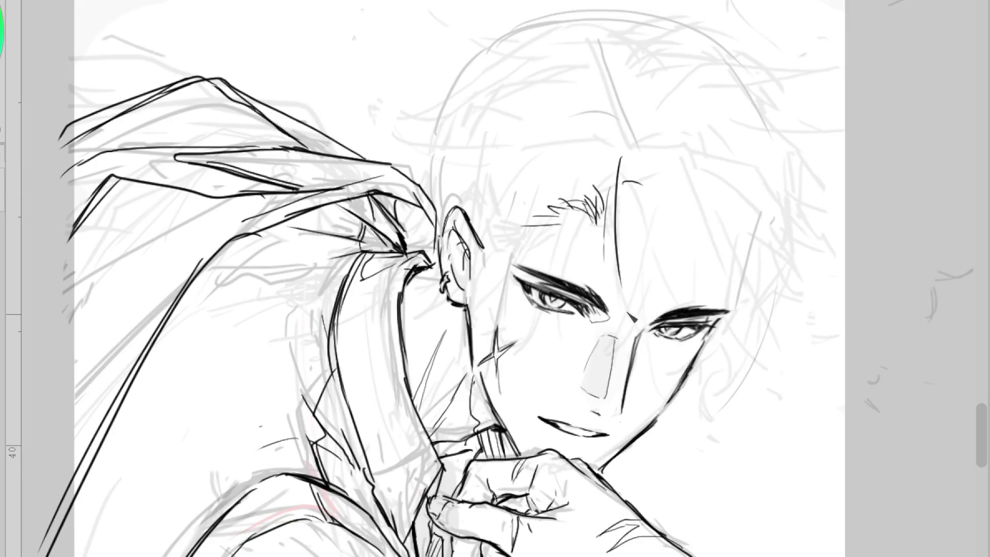
pyautogui.moveTo(617, 168); pyautogui.dragTo(626, 320)
pyautogui.hotkey('ctrl', 'z')
pyautogui.moveTo(625, 217); pyautogui.dragTo(569, 366)
pyautogui.moveTo(612, 178)
pyautogui.mouseDown()
pyautogui.moveTo(649, 312)
pyautogui.moveTo(590, 358)
pyautogui.mouseUp()
pyautogui.moveTo(649, 310); pyautogui.dragTo(575, 345)
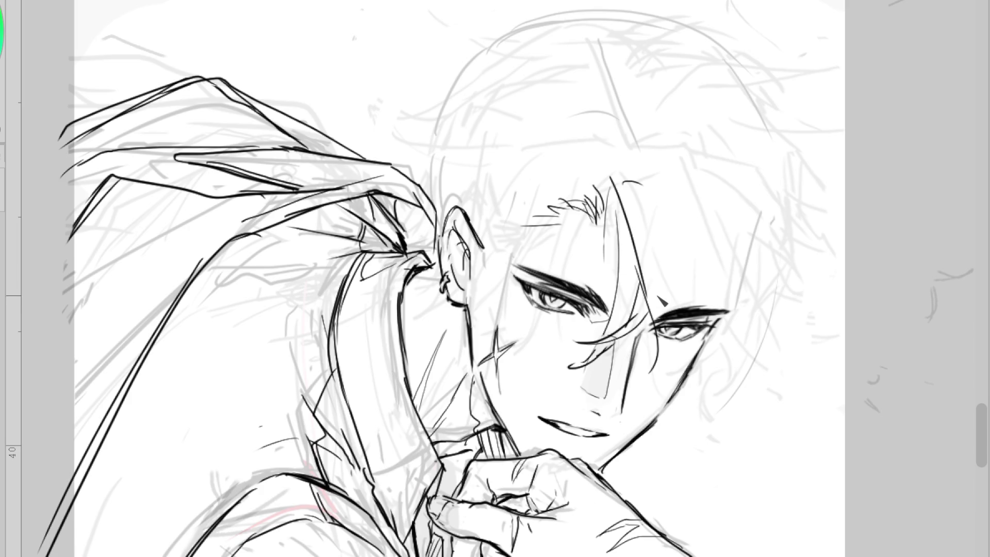
pyautogui.moveTo(610, 315)
pyautogui.mouseDown()
pyautogui.moveTo(563, 375)
pyautogui.moveTo(593, 356)
pyautogui.moveTo(573, 369)
pyautogui.mouseUp()
pyautogui.hotkey('ctrl', 'z')
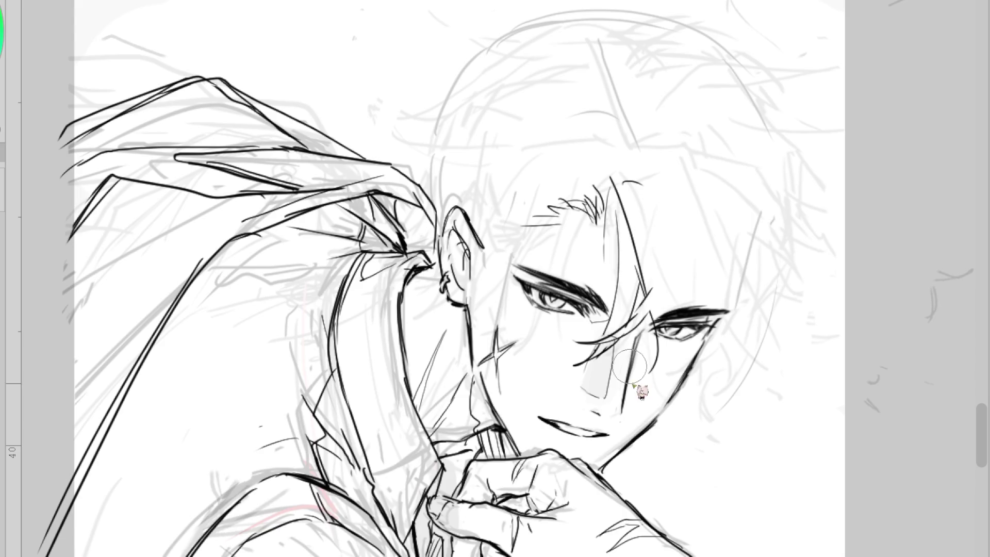
# - Redraw the lower lip with a hooked corner, checking it in the mirrored view
pyautogui.scroll(1, 618, 438)
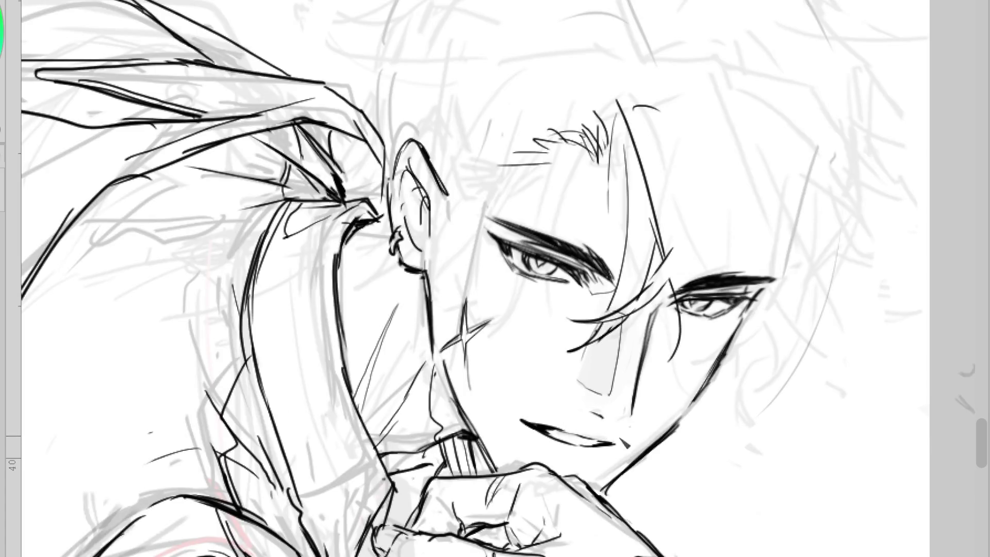
pyautogui.moveTo(612, 445); pyautogui.dragTo(626, 438)
pyautogui.hotkey('ctrl', 'z')
pyautogui.press('h')
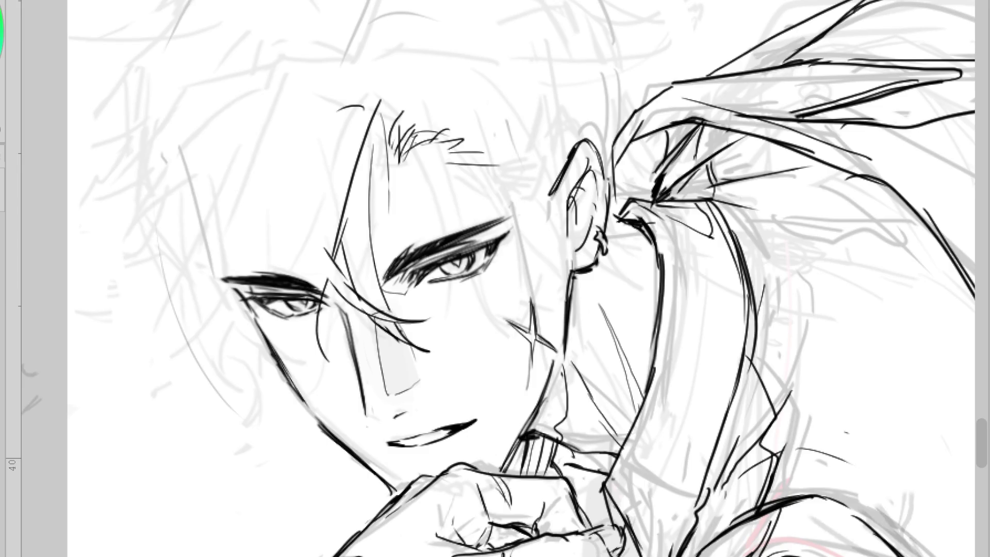
pyautogui.moveTo(441, 436); pyautogui.dragTo(387, 447)
pyautogui.press('h')
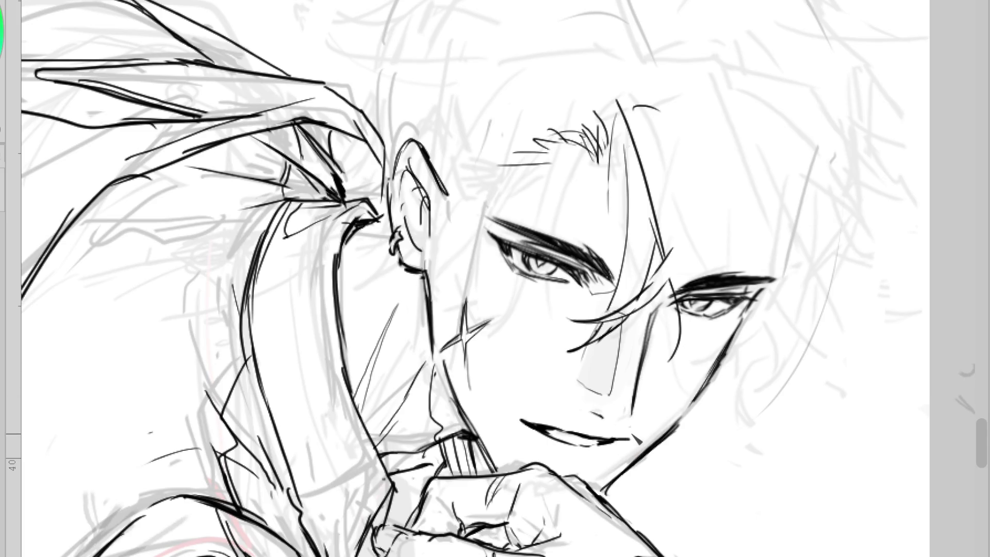
# - Try cheek hatching and a mouth-corner stroke, undo both, then hide the main lineart
pyautogui.scroll(-2, 622, 449)
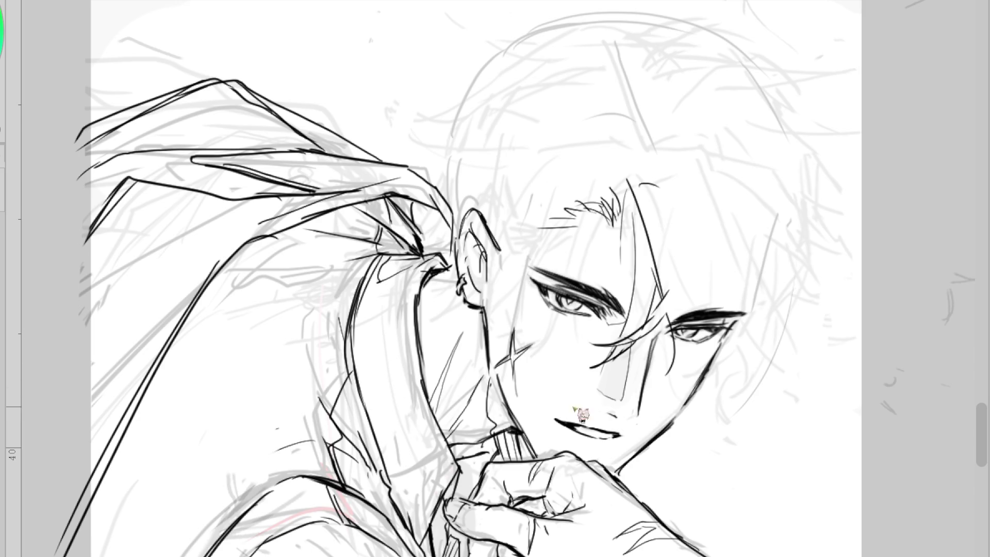
pyautogui.moveTo(683, 385); pyautogui.dragTo(691, 393)
pyautogui.hotkey('ctrl', 'z')
pyautogui.moveTo(551, 411)
pyautogui.mouseDown()
pyautogui.moveTo(560, 421)
pyautogui.moveTo(587, 417)
pyautogui.mouseUp()
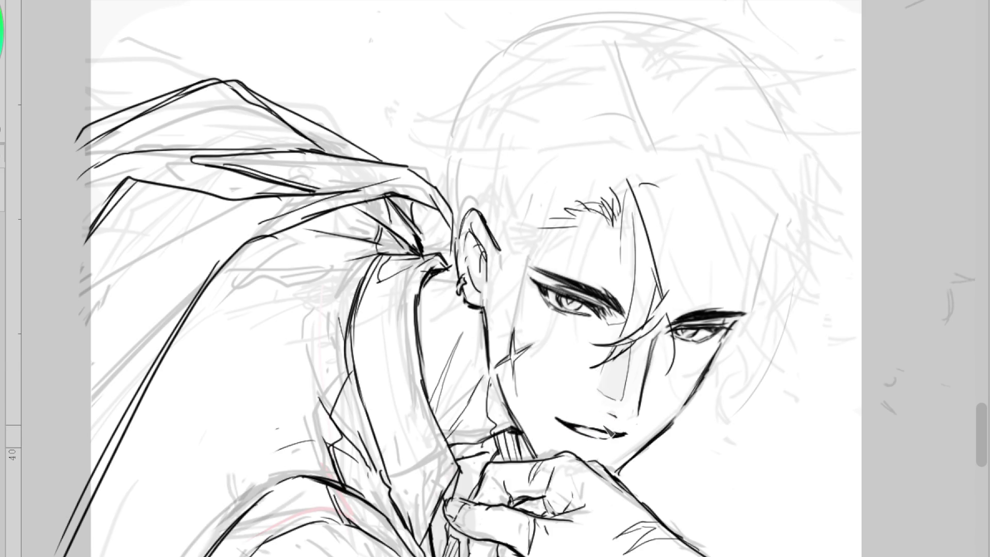
pyautogui.hotkey('ctrl', 'z')
pyautogui.hotkey('ctrl', 'h')
pyautogui.hotkey('ctrl', 'h')
pyautogui.hotkey('ctrl', 'h')
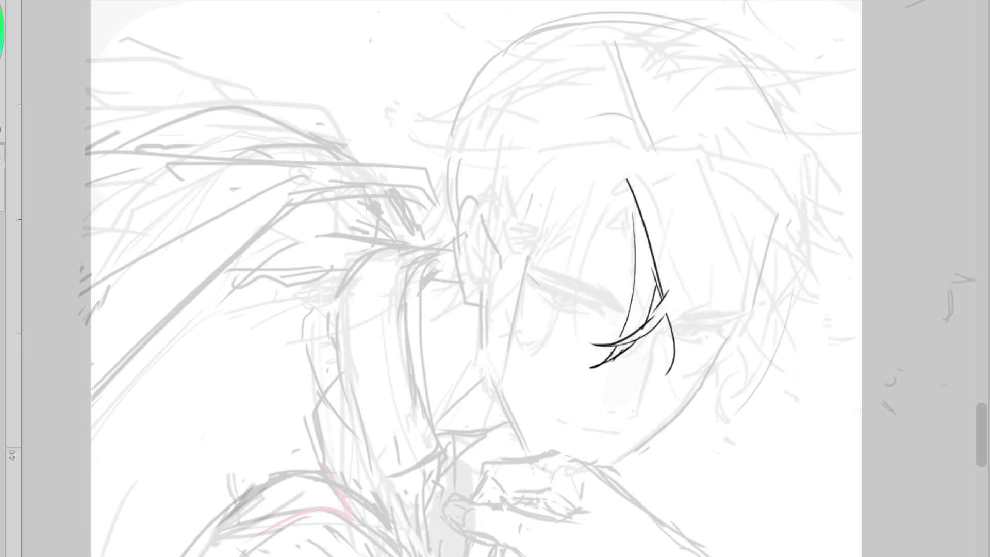
# - Show the main lineart again and redraw the lip stroke darker and longer
pyautogui.hotkey('ctrl', 'h')
pyautogui.hotkey('ctrl', 'h')
pyautogui.hotkey('ctrl', 'h')
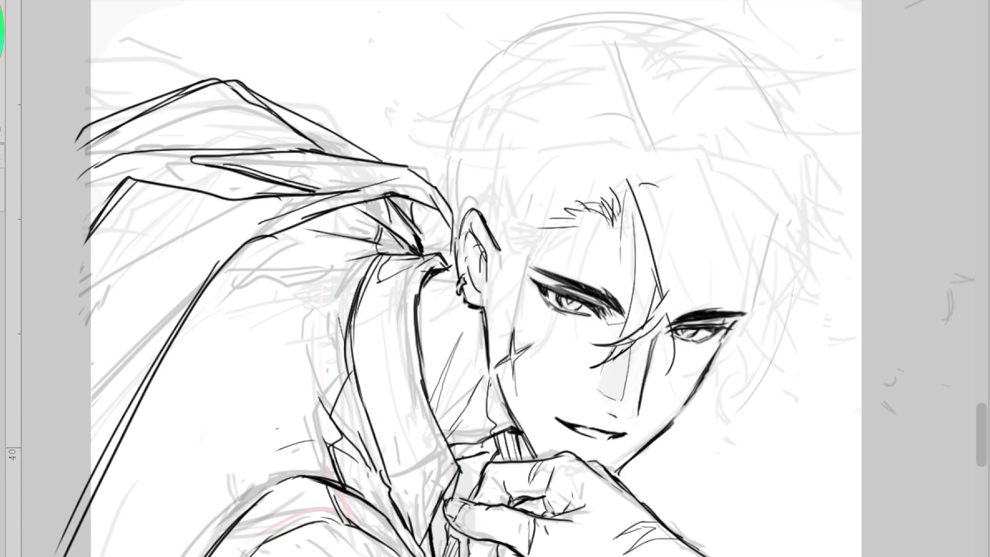
pyautogui.scroll(1, 691, 335)
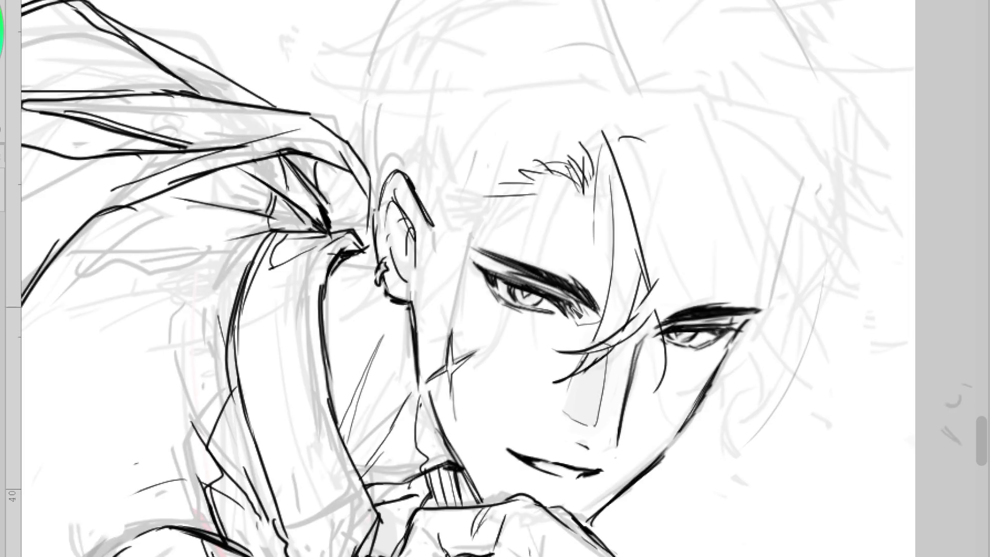
pyautogui.scroll(2, 750, 275)
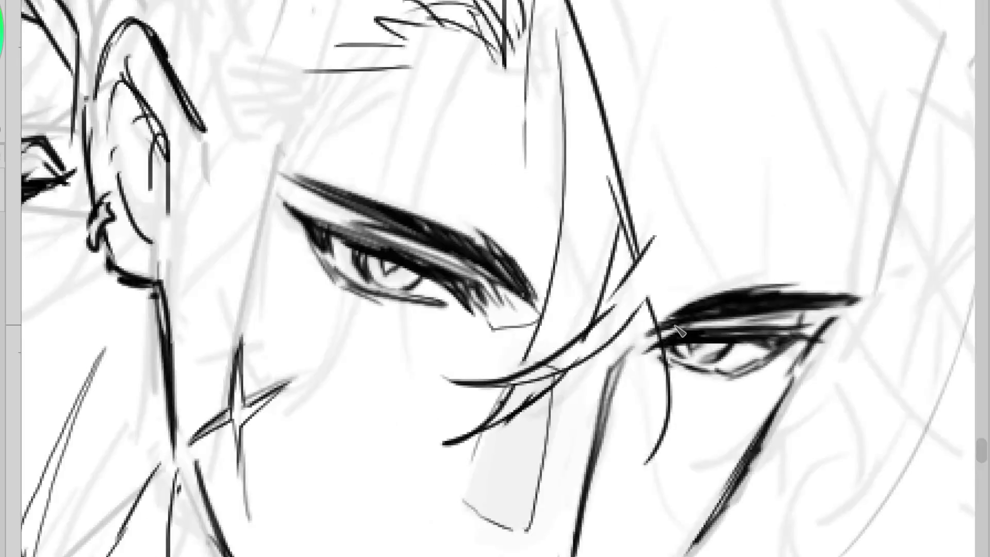
pyautogui.scroll(-3, 677, 328)
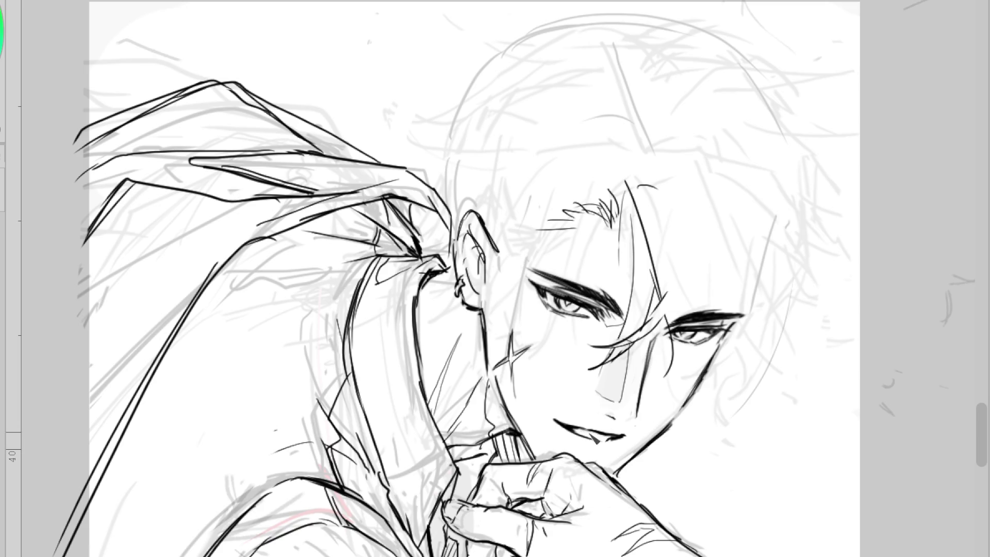
pyautogui.hotkey('ctrl', 'z')
pyautogui.moveTo(556, 422); pyautogui.dragTo(609, 448)
pyautogui.hotkey('ctrl', 'z')
pyautogui.hotkey('ctrl', 'y')
# - Extend the lip stroke slightly to the right and verify proportions in mirrored view
pyautogui.hotkey('ctrl', 'z')
pyautogui.moveTo(607, 433); pyautogui.dragTo(628, 439)
pyautogui.hotkey('ctrl', 'z')
pyautogui.hotkey('ctrl', 'y')
pyautogui.press('h')
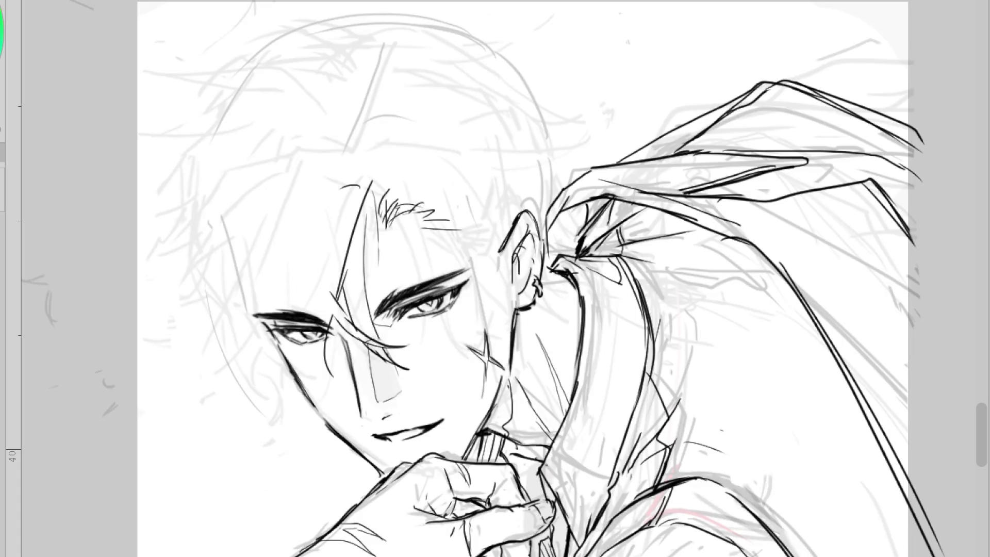
pyautogui.press('h')
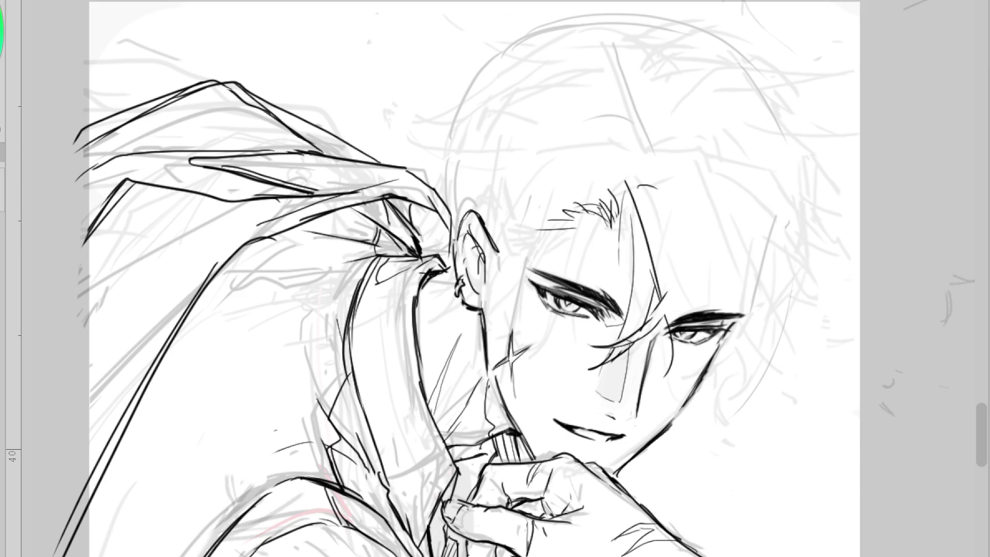
# - Erase the fringe hatching above the left eyebrow and ink hair lines over the forehead and crown
pyautogui.moveTo(598, 222)
pyautogui.mouseDown()
pyautogui.moveTo(567, 217)
pyautogui.moveTo(611, 210)
pyautogui.moveTo(612, 237)
pyautogui.moveTo(576, 227)
pyautogui.mouseUp()
pyautogui.moveTo(594, 220); pyautogui.dragTo(584, 213)
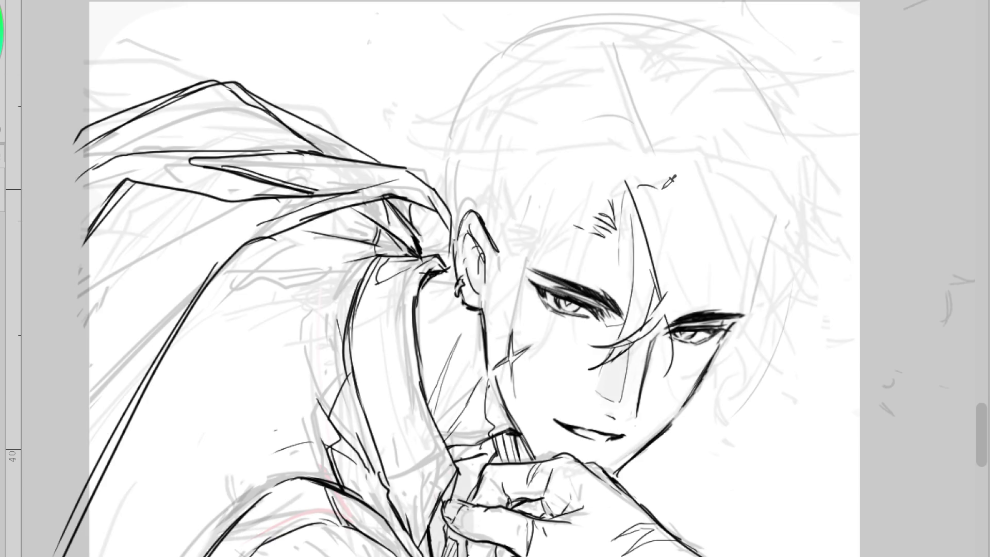
pyautogui.moveTo(574, 49); pyautogui.dragTo(619, 170)
pyautogui.moveTo(629, 113)
pyautogui.mouseDown()
pyautogui.moveTo(612, 138)
pyautogui.moveTo(649, 123)
pyautogui.mouseUp()
pyautogui.moveTo(597, 100)
pyautogui.mouseDown()
pyautogui.moveTo(619, 65)
pyautogui.moveTo(652, 53)
pyautogui.mouseUp()
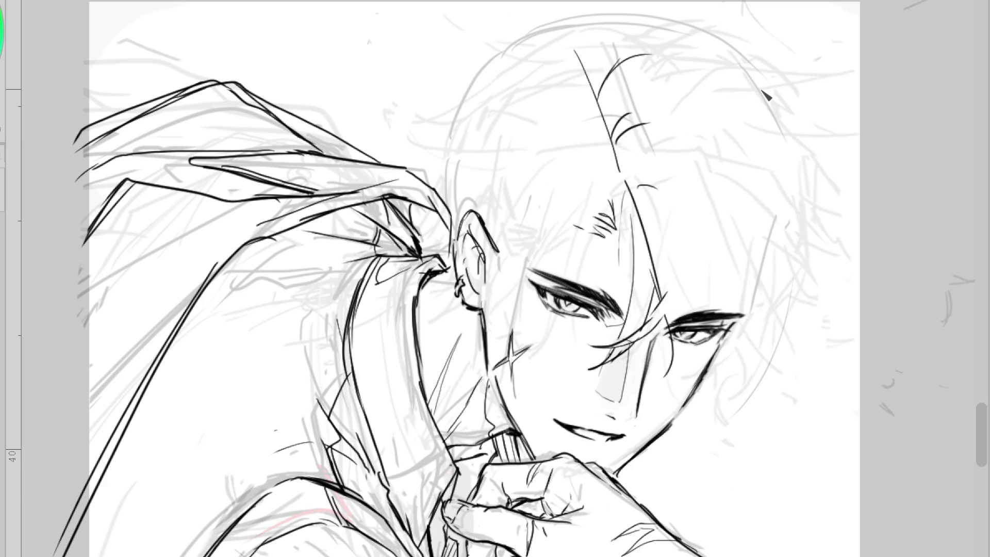
pyautogui.moveTo(462, 84); pyautogui.dragTo(553, 40)
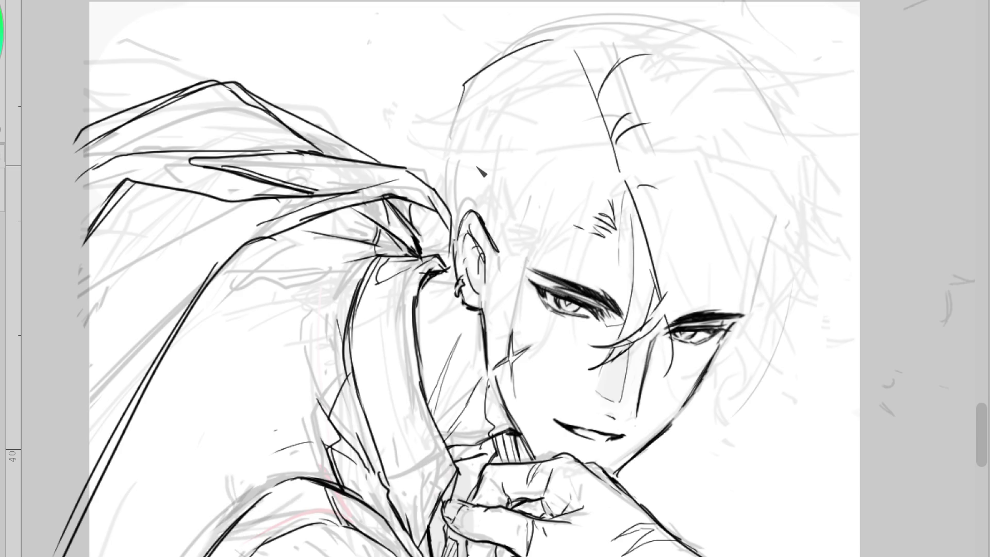
# - Ink thin strands across and beside the right eye, plus hatching beside the ear
pyautogui.moveTo(680, 275); pyautogui.dragTo(733, 373)
pyautogui.moveTo(722, 245); pyautogui.dragTo(736, 361)
pyautogui.moveTo(717, 281); pyautogui.dragTo(720, 367)
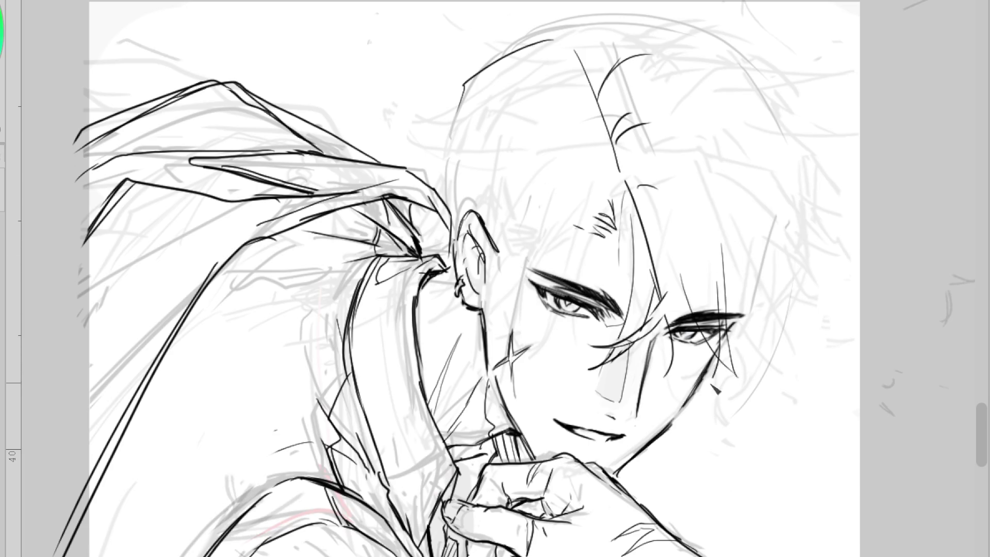
pyautogui.moveTo(535, 237)
pyautogui.mouseDown()
pyautogui.moveTo(506, 253)
pyautogui.moveTo(506, 278)
pyautogui.mouseUp()
pyautogui.moveTo(488, 212); pyautogui.dragTo(495, 217)
pyautogui.hotkey('ctrl', 'z')
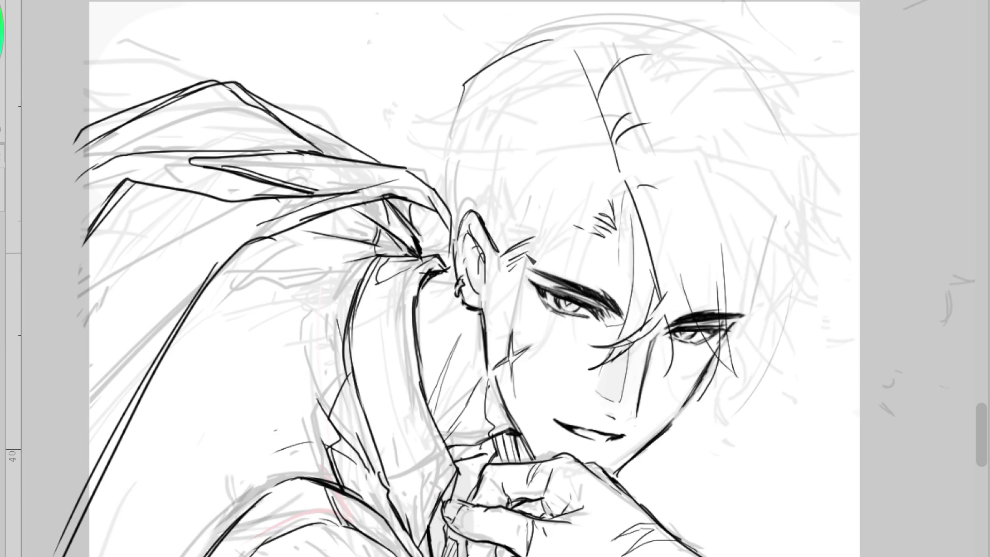
# - Retry ear-side hair strokes, then redraw the hatching above the left eyebrow
pyautogui.moveTo(521, 256)
pyautogui.mouseDown()
pyautogui.moveTo(528, 265)
pyautogui.moveTo(525, 254)
pyautogui.moveTo(506, 276)
pyautogui.moveTo(507, 300)
pyautogui.moveTo(501, 258)
pyautogui.mouseUp()
pyautogui.hotkey('ctrl', 'z')
pyautogui.moveTo(505, 254)
pyautogui.mouseDown()
pyautogui.moveTo(568, 229)
pyautogui.moveTo(518, 283)
pyautogui.mouseUp()
pyautogui.hotkey('ctrl', 'z')
pyautogui.hotkey('ctrl', 'z')
pyautogui.moveTo(539, 242)
pyautogui.mouseDown()
pyautogui.moveTo(509, 279)
pyautogui.moveTo(562, 236)
pyautogui.mouseUp()
pyautogui.hotkey('ctrl', 'z')
pyautogui.moveTo(506, 256)
pyautogui.mouseDown()
pyautogui.moveTo(572, 216)
pyautogui.moveTo(602, 237)
pyautogui.moveTo(557, 261)
pyautogui.mouseUp()
pyautogui.hotkey('ctrl', 'z')
pyautogui.moveTo(571, 220); pyautogui.dragTo(620, 228)
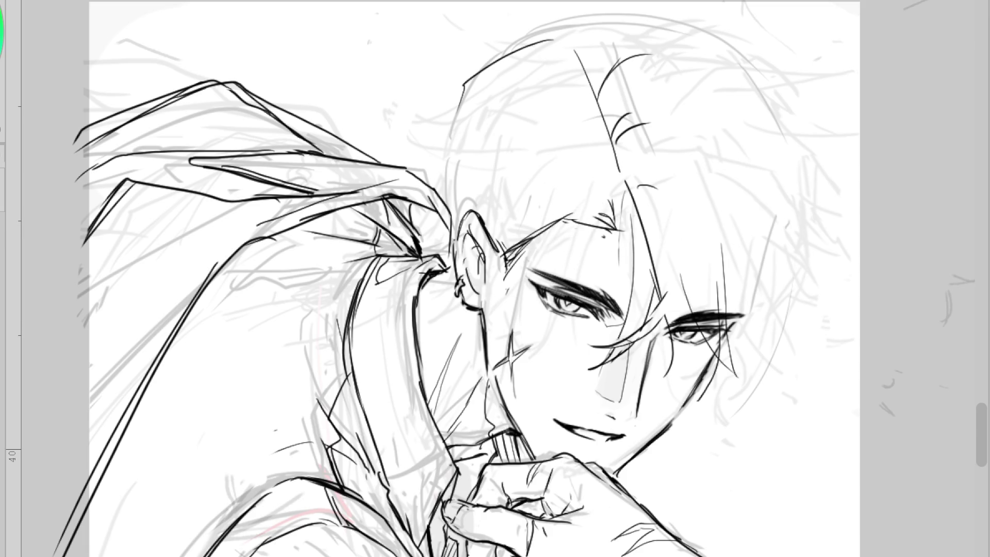
# - Hide the rough grey head sketch and toggle the new strands to compare
pyautogui.press('Delete')
pyautogui.hotkey('ctrl', 'z')
pyautogui.hotkey('ctrl', 'y')
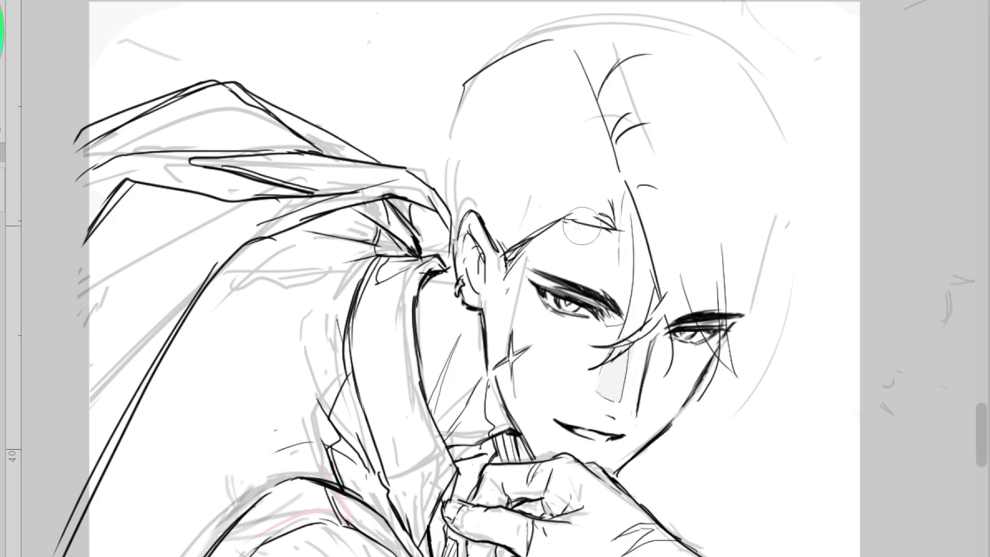
# - Hatch the brow, sweep two bang strands from the forehead toward the right eye, and compare with them hidden
pyautogui.moveTo(619, 229)
pyautogui.mouseDown()
pyautogui.moveTo(573, 216)
pyautogui.moveTo(511, 219)
pyautogui.mouseUp()
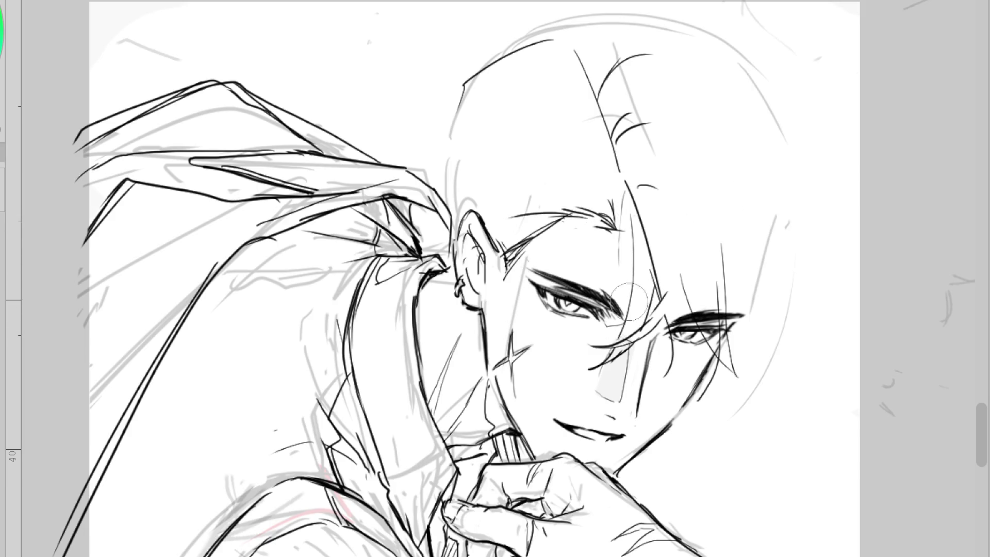
pyautogui.moveTo(607, 156); pyautogui.dragTo(691, 233)
pyautogui.moveTo(640, 178)
pyautogui.mouseDown()
pyautogui.moveTo(678, 217)
pyautogui.moveTo(747, 329)
pyautogui.mouseUp()
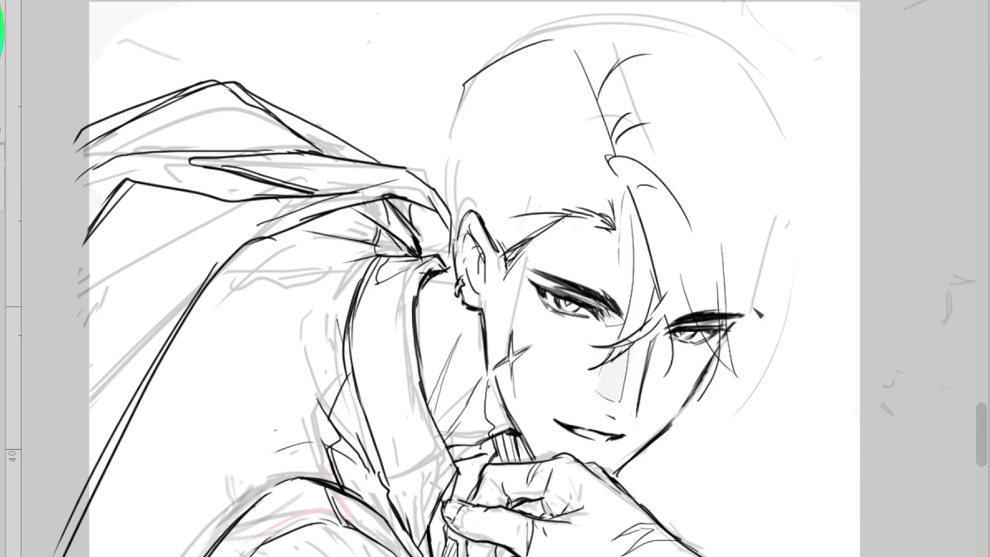
pyautogui.hotkey('ctrl', 'z')
pyautogui.hotkey('ctrl', 'y')
pyautogui.hotkey('ctrl', 'z')
pyautogui.hotkey('ctrl', 'y')
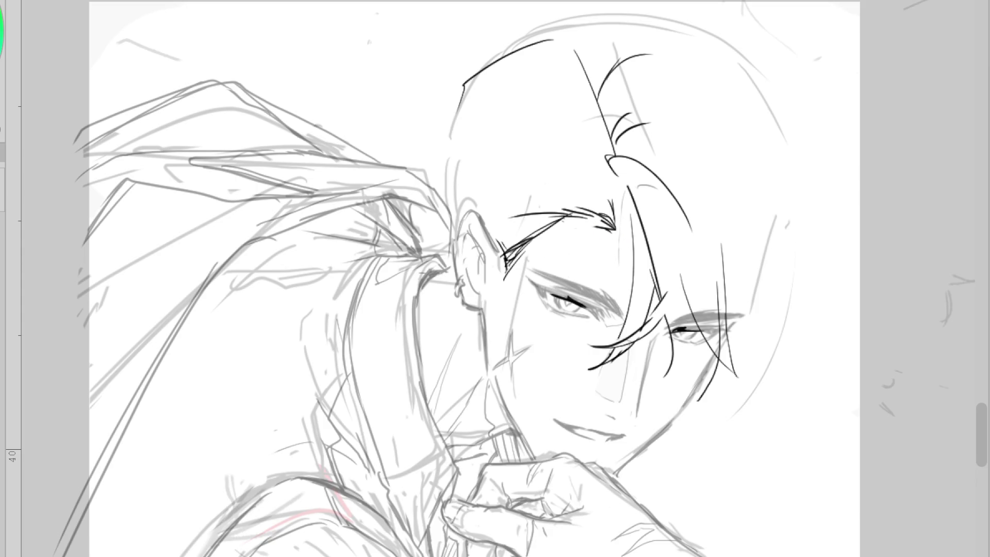
# - Settle a curved strand running from the brow down to the cheek after several retries
pyautogui.moveTo(616, 206); pyautogui.dragTo(521, 334)
pyautogui.hotkey('ctrl', 'z')
pyautogui.moveTo(603, 195); pyautogui.dragTo(541, 305)
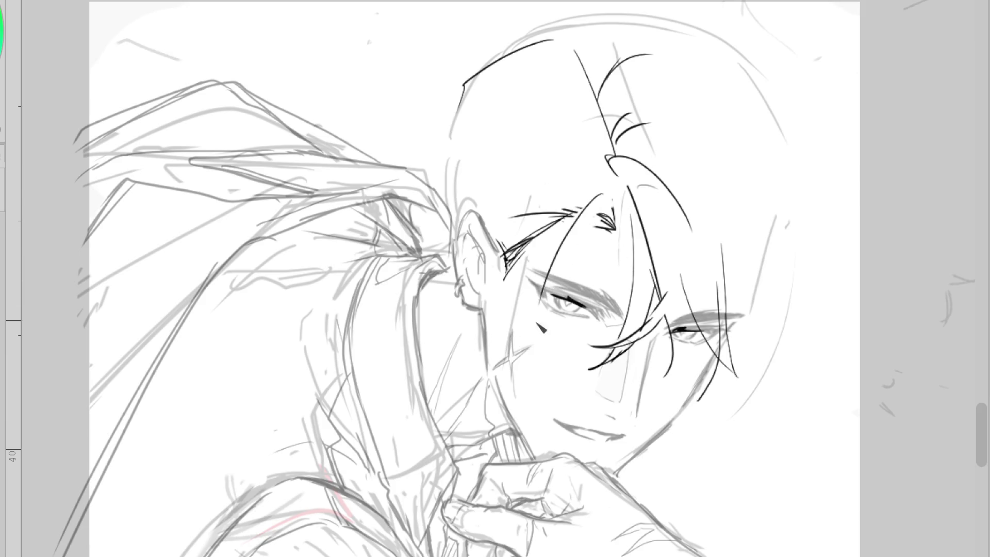
pyautogui.hotkey('ctrl', 'z')
pyautogui.moveTo(612, 218)
pyautogui.mouseDown()
pyautogui.moveTo(539, 361)
pyautogui.moveTo(557, 310)
pyautogui.moveTo(543, 343)
pyautogui.mouseUp()
pyautogui.hotkey('ctrl', 'z')
pyautogui.moveTo(583, 209)
pyautogui.mouseDown()
pyautogui.moveTo(547, 314)
pyautogui.moveTo(544, 356)
pyautogui.mouseUp()
pyautogui.hotkey('ctrl', 'z')
pyautogui.moveTo(588, 207)
pyautogui.mouseDown()
pyautogui.moveTo(539, 369)
pyautogui.moveTo(542, 346)
pyautogui.moveTo(542, 356)
pyautogui.mouseUp()
pyautogui.hotkey('ctrl', 'z')
pyautogui.hotkey('ctrl', 'z')
pyautogui.moveTo(583, 248); pyautogui.dragTo(544, 345)
pyautogui.hotkey('ctrl', 'z')
pyautogui.moveTo(589, 209); pyautogui.dragTo(544, 341)
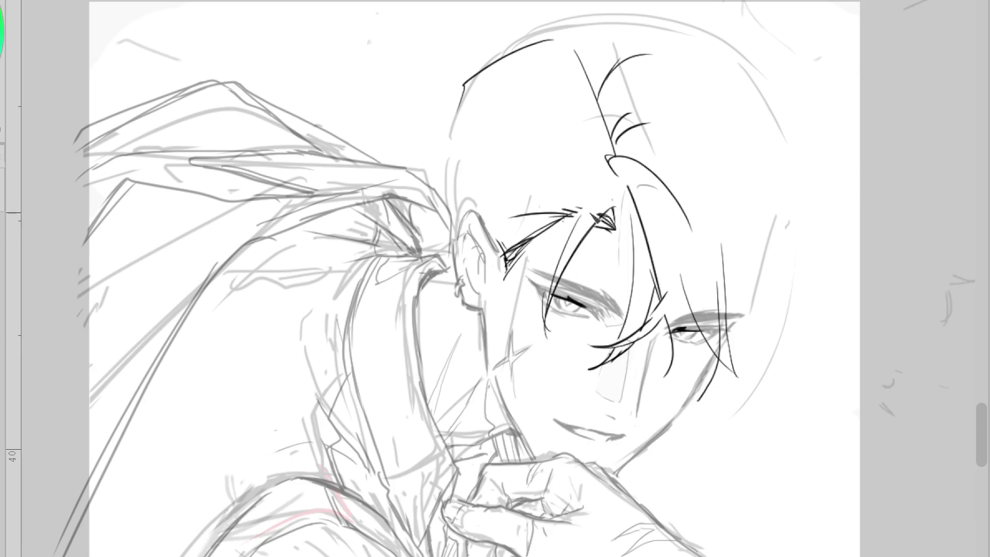
# - Ink eyebrow hatching, a forehead hairline strand and a longer hair curve toward the ear
pyautogui.moveTo(581, 217)
pyautogui.mouseDown()
pyautogui.moveTo(499, 230)
pyautogui.moveTo(432, 264)
pyautogui.mouseUp()
pyautogui.hotkey('ctrl', 'z')
pyautogui.moveTo(452, 185); pyautogui.dragTo(506, 218)
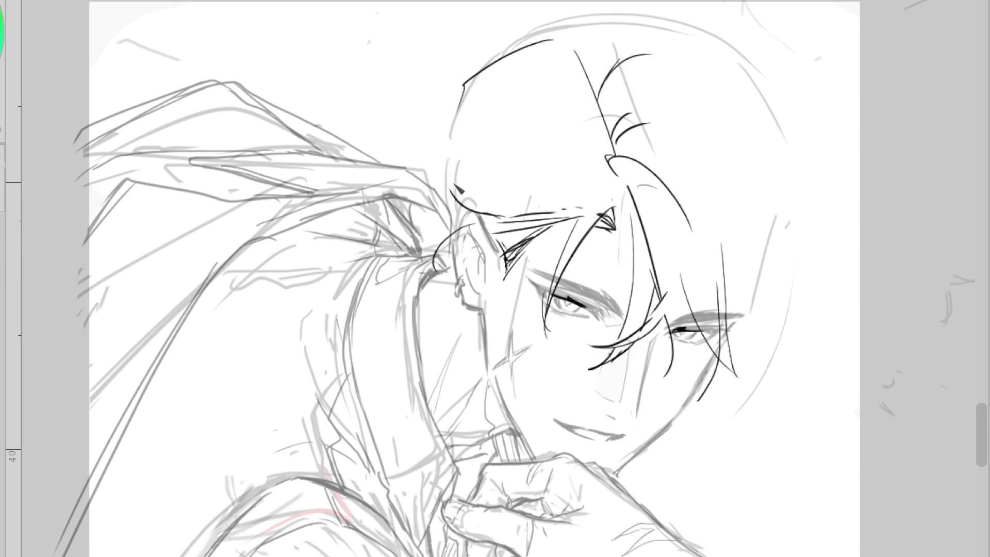
pyautogui.moveTo(588, 209)
pyautogui.mouseDown()
pyautogui.moveTo(521, 191)
pyautogui.moveTo(536, 191)
pyautogui.moveTo(467, 186)
pyautogui.moveTo(495, 214)
pyautogui.mouseUp()
pyautogui.hotkey('ctrl', 'z')
pyautogui.hotkey('ctrl', 'z')
pyautogui.hotkey('ctrl', 'z')
pyautogui.hotkey('ctrl', 'z')
pyautogui.moveTo(439, 161)
pyautogui.mouseDown()
pyautogui.moveTo(458, 192)
pyautogui.moveTo(454, 206)
pyautogui.mouseUp()
# - Ink outer strands from the hair tuft and dark strands falling beside the right eye
pyautogui.hotkey('ctrl', 'z')
pyautogui.hotkey('ctrl', 'z')
pyautogui.moveTo(439, 152); pyautogui.dragTo(501, 220)
pyautogui.moveTo(512, 196); pyautogui.dragTo(518, 204)
pyautogui.hotkey('ctrl', 'z')
pyautogui.moveTo(619, 161)
pyautogui.mouseDown()
pyautogui.moveTo(603, 204)
pyautogui.moveTo(642, 183)
pyautogui.moveTo(609, 186)
pyautogui.moveTo(671, 201)
pyautogui.moveTo(722, 271)
pyautogui.mouseUp()
pyautogui.hotkey('ctrl', 'z')
pyautogui.hotkey('ctrl', 'z')
pyautogui.hotkey('ctrl', 'z')
pyautogui.hotkey('ctrl', 'z')
pyautogui.moveTo(649, 181); pyautogui.dragTo(716, 271)
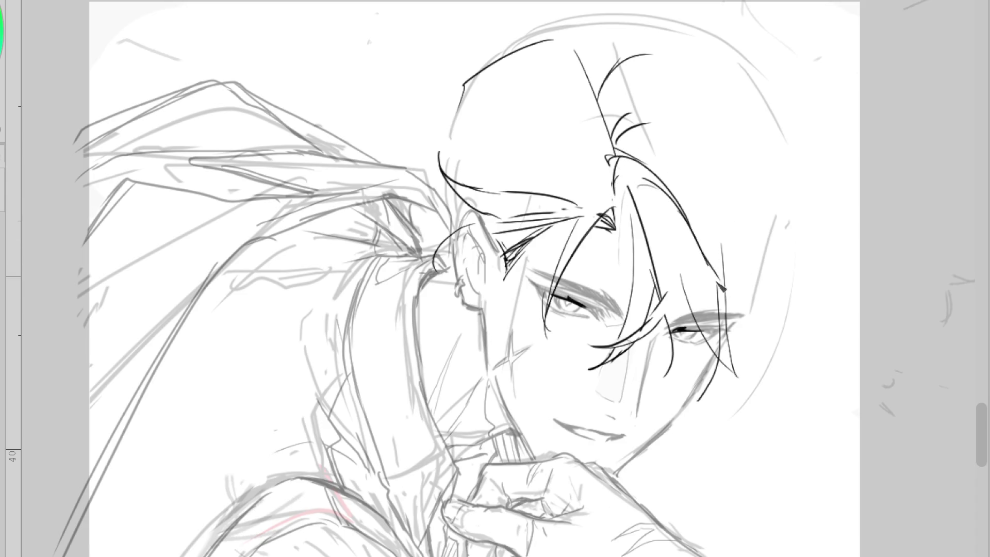
pyautogui.hotkey('ctrl', 'z')
pyautogui.moveTo(651, 179); pyautogui.dragTo(723, 257)
pyautogui.moveTo(710, 251); pyautogui.dragTo(742, 334)
pyautogui.hotkey('ctrl', 'z')
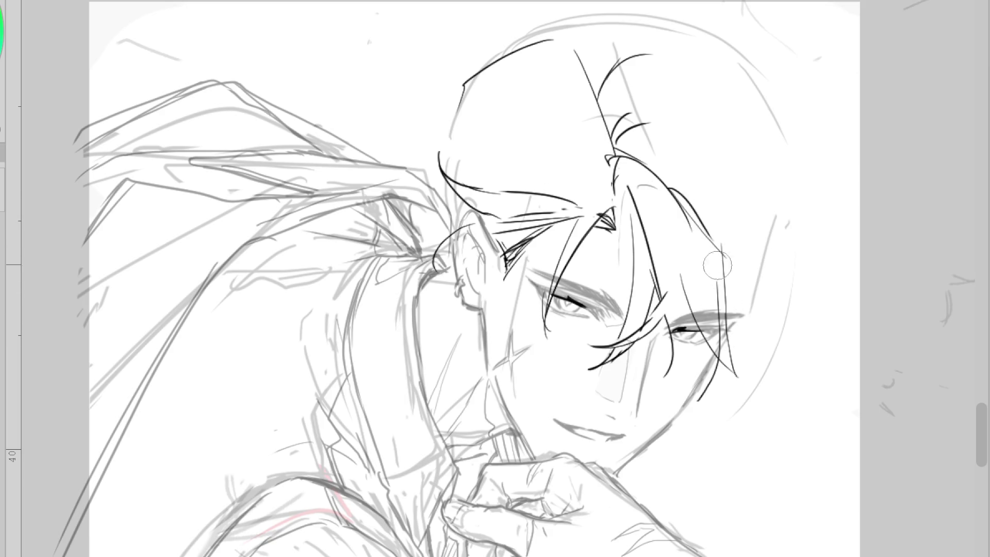
pyautogui.moveTo(684, 273); pyautogui.dragTo(671, 367)
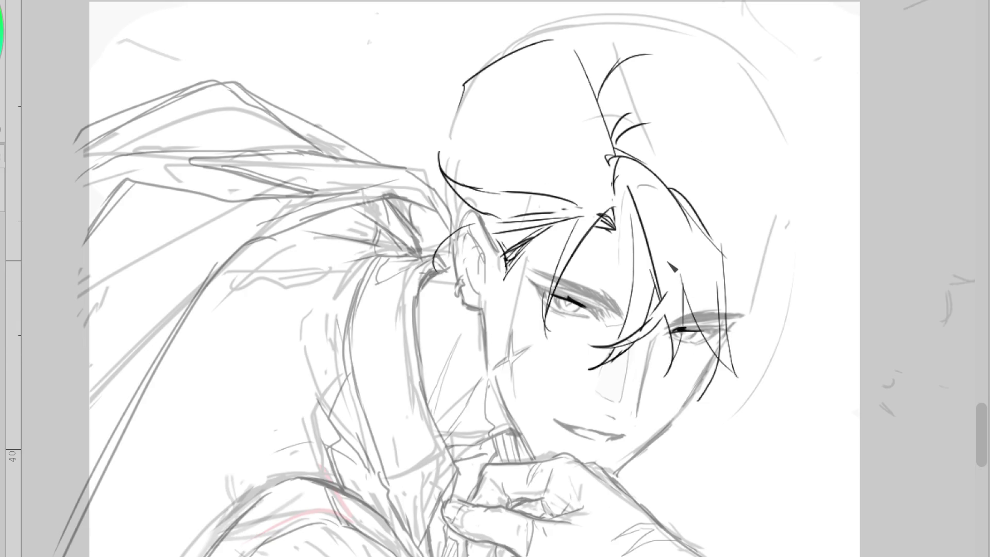
pyautogui.moveTo(635, 338); pyautogui.dragTo(661, 394)
pyautogui.moveTo(661, 321); pyautogui.dragTo(664, 397)
# - Erase the lower part of the strand between the eyes
pyautogui.hotkey('ctrl', 'z')
pyautogui.moveTo(593, 368); pyautogui.dragTo(630, 347)
pyautogui.hotkey('ctrl', 'z')
pyautogui.moveTo(662, 309)
pyautogui.mouseDown()
pyautogui.moveTo(652, 299)
pyautogui.moveTo(645, 320)
pyautogui.moveTo(666, 289)
pyautogui.moveTo(659, 278)
pyautogui.mouseUp()
pyautogui.hotkey('ctrl', 'z')
pyautogui.hotkey('ctrl', 'y')
pyautogui.press('p')
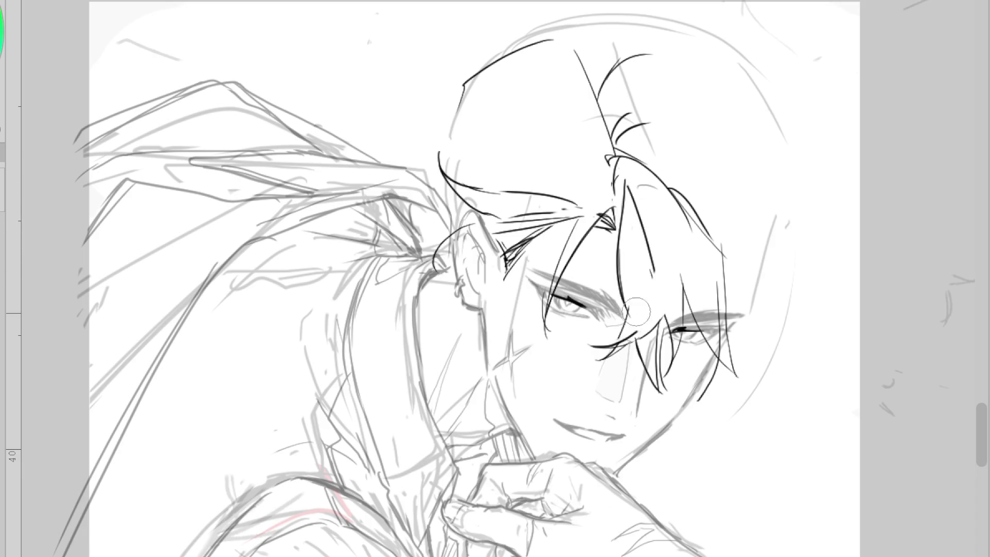
# - Ink the strand between the eyes and retry diagonal forehead hair strokes
pyautogui.moveTo(630, 206); pyautogui.dragTo(653, 265)
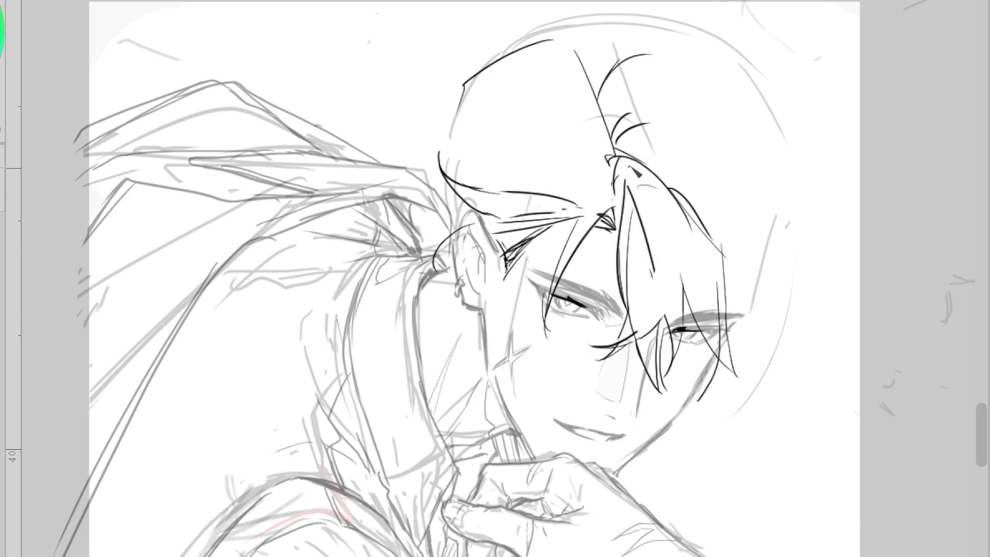
pyautogui.moveTo(713, 230)
pyautogui.mouseDown()
pyautogui.moveTo(736, 303)
pyautogui.moveTo(739, 375)
pyautogui.mouseUp()
pyautogui.hotkey('ctrl', 'z')
pyautogui.hotkey('ctrl', 'z')
pyautogui.hotkey('ctrl', 'z')
pyautogui.moveTo(588, 222)
pyautogui.mouseDown()
pyautogui.moveTo(527, 264)
pyautogui.moveTo(549, 237)
pyautogui.moveTo(529, 278)
pyautogui.mouseUp()
pyautogui.hotkey('ctrl', 'z')
pyautogui.hotkey('ctrl', 'z')
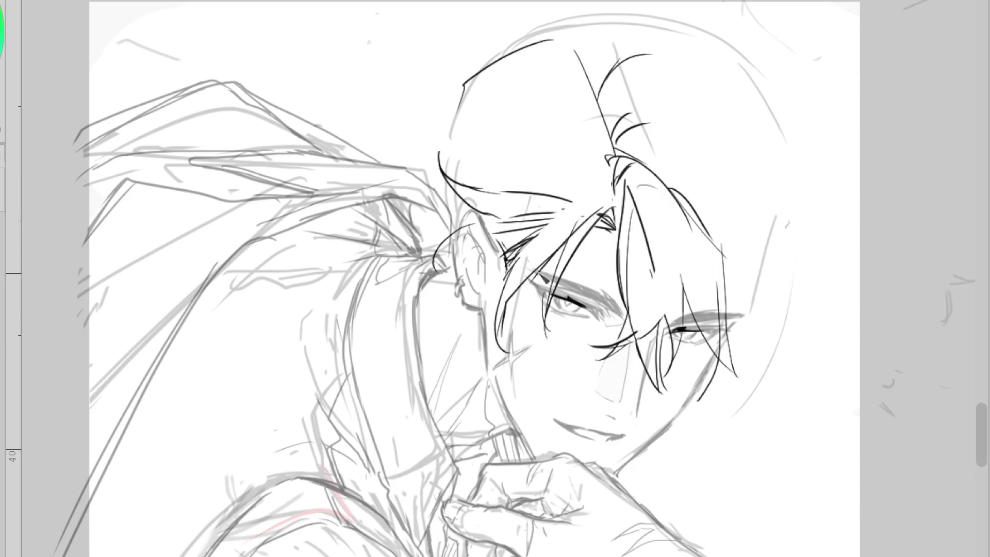
pyautogui.moveTo(593, 219); pyautogui.dragTo(556, 274)
pyautogui.hotkey('ctrl', 'z')
pyautogui.moveTo(509, 338); pyautogui.dragTo(615, 190)
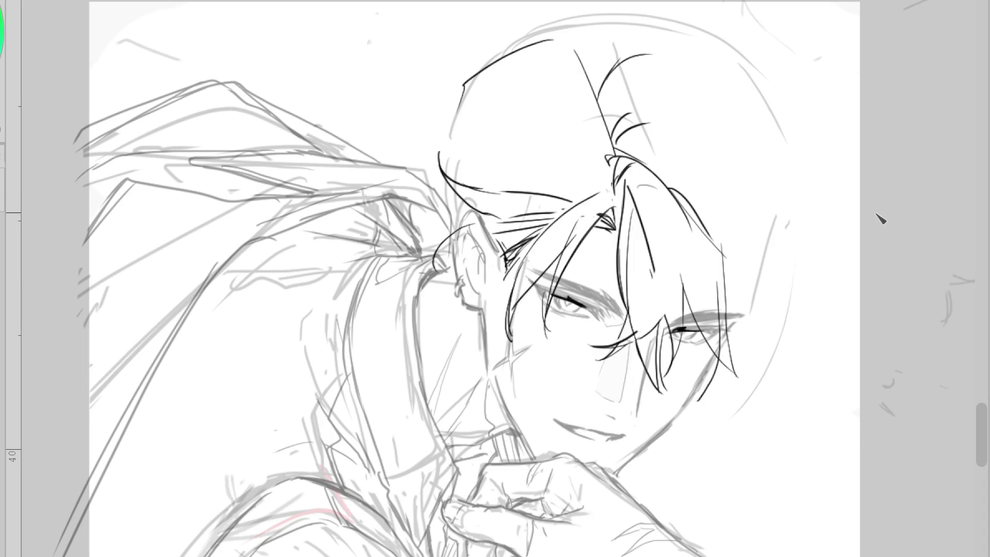
pyautogui.hotkey('ctrl', 'z')
# - Ink curved forehead hair strokes, a strand above the forehead and one down the right bangs to the eye
pyautogui.moveTo(609, 192); pyautogui.dragTo(531, 245)
pyautogui.moveTo(551, 169); pyautogui.dragTo(611, 186)
pyautogui.moveTo(594, 138)
pyautogui.mouseDown()
pyautogui.moveTo(498, 189)
pyautogui.moveTo(542, 167)
pyautogui.mouseUp()
pyautogui.moveTo(496, 98); pyautogui.dragTo(526, 161)
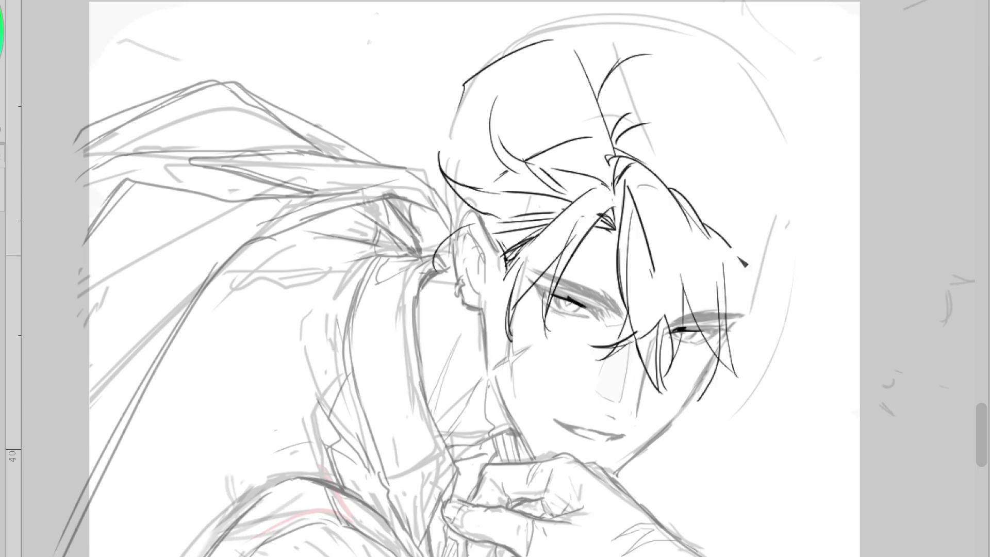
pyautogui.moveTo(639, 209); pyautogui.dragTo(656, 332)
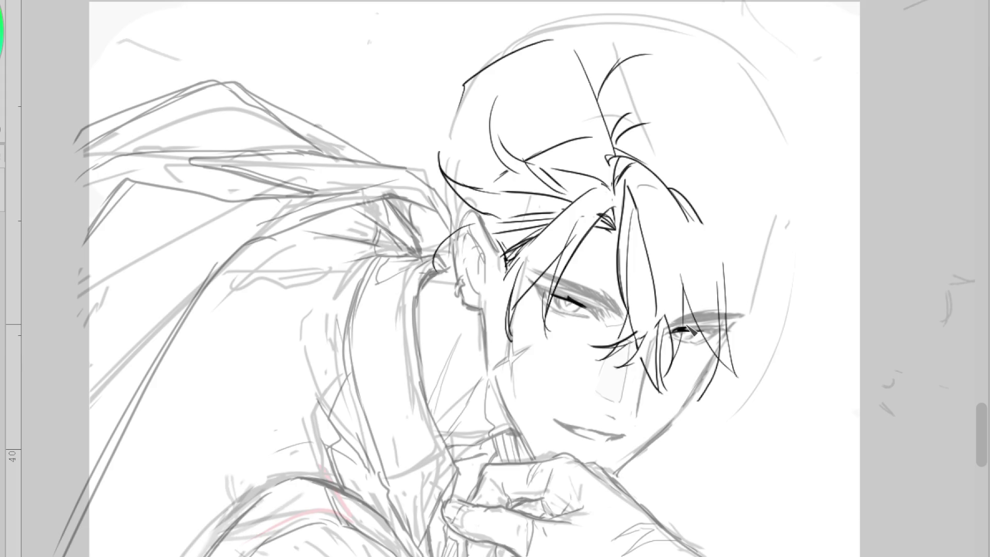
# - Erase stray upper lines and ink strands across the top of the head and crown
pyautogui.moveTo(609, 103)
pyautogui.mouseDown()
pyautogui.moveTo(601, 141)
pyautogui.moveTo(617, 94)
pyautogui.mouseUp()
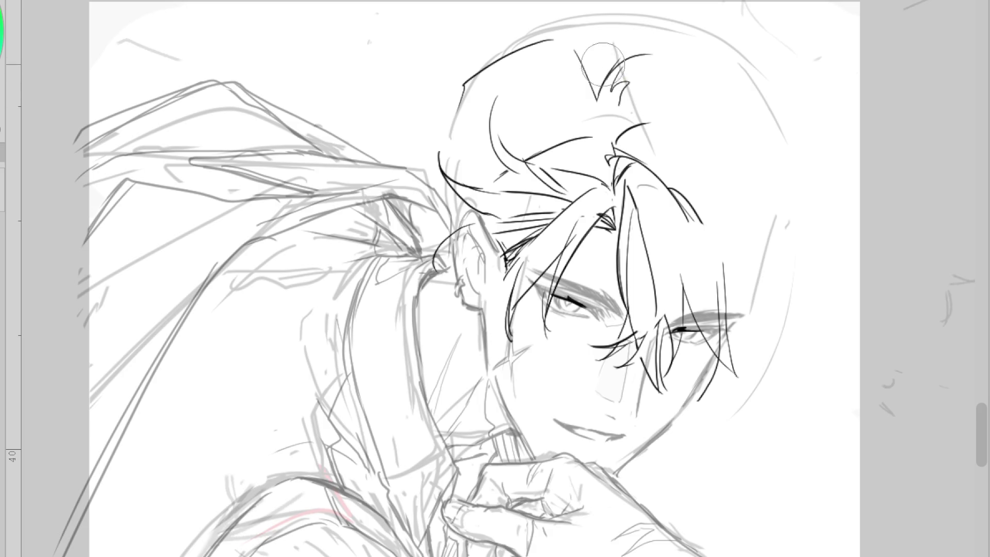
pyautogui.moveTo(635, 4); pyautogui.dragTo(581, 32)
pyautogui.moveTo(714, 5); pyautogui.dragTo(784, 15)
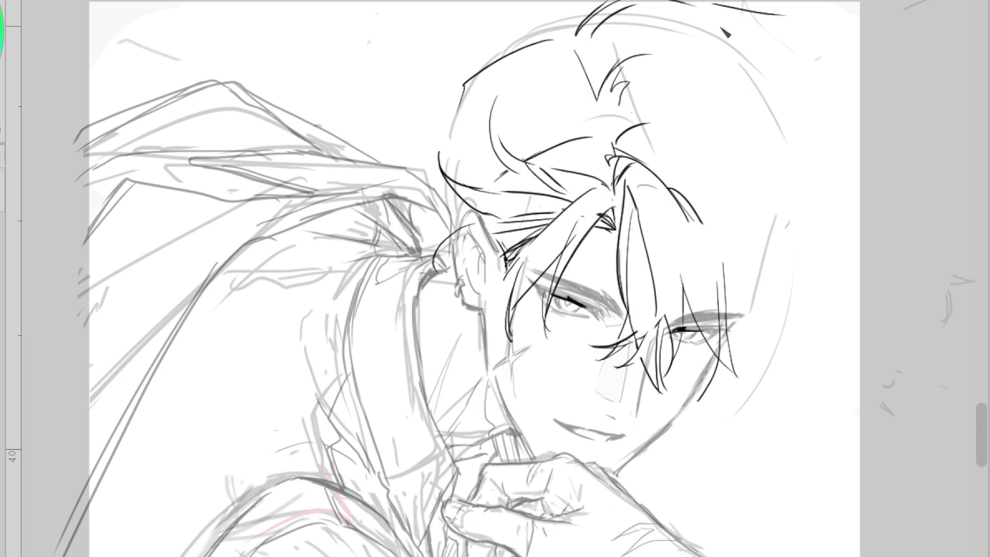
pyautogui.moveTo(757, 80); pyautogui.dragTo(821, 195)
pyautogui.click(797, 205)
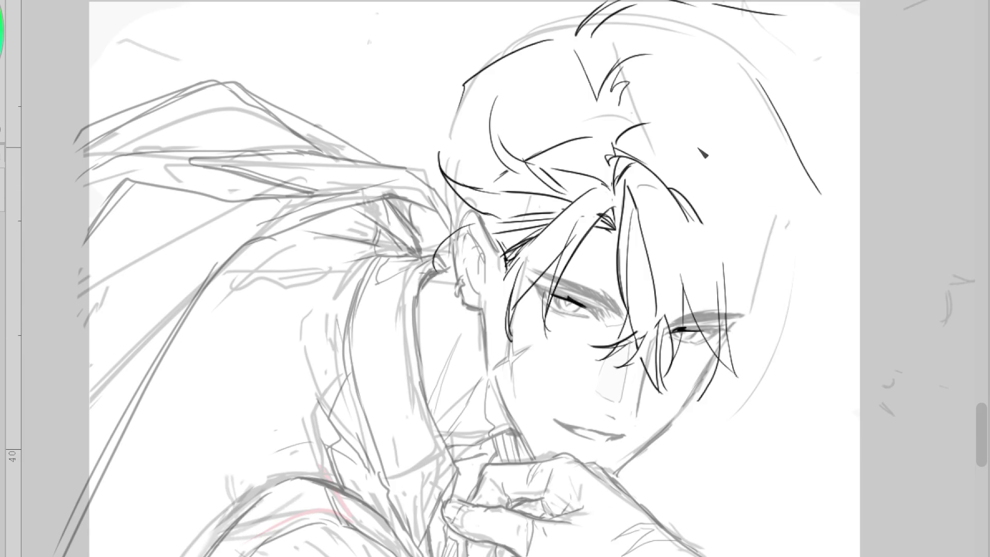
# - Ink hair strokes in the upper right and long strands down the right side of the head
pyautogui.moveTo(688, 101); pyautogui.dragTo(805, 150)
pyautogui.moveTo(735, 141); pyautogui.dragTo(836, 144)
pyautogui.moveTo(732, 141); pyautogui.dragTo(794, 305)
pyautogui.moveTo(756, 224); pyautogui.dragTo(788, 290)
pyautogui.hotkey('ctrl', 'z')
pyautogui.moveTo(703, 227); pyautogui.dragTo(767, 335)
pyautogui.moveTo(725, 226); pyautogui.dragTo(782, 264)
pyautogui.moveTo(748, 259); pyautogui.dragTo(800, 275)
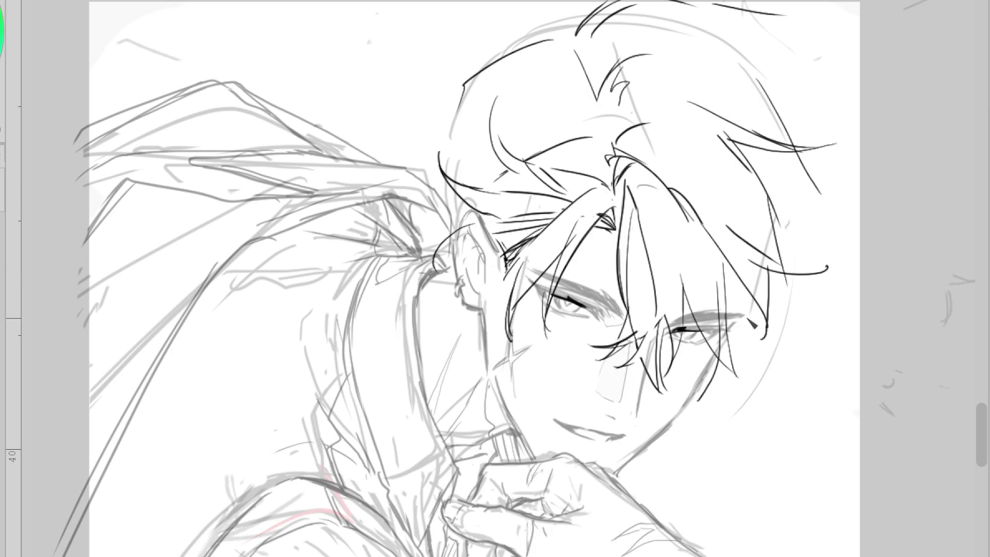
# - Ink short, thin strands falling over the right eye, including one diagonal and one long strand
pyautogui.moveTo(725, 262); pyautogui.dragTo(724, 326)
pyautogui.moveTo(717, 281)
pyautogui.mouseDown()
pyautogui.moveTo(718, 326)
pyautogui.moveTo(682, 371)
pyautogui.moveTo(706, 392)
pyautogui.mouseUp()
pyautogui.moveTo(730, 289)
pyautogui.mouseDown()
pyautogui.moveTo(732, 350)
pyautogui.moveTo(718, 338)
pyautogui.mouseUp()
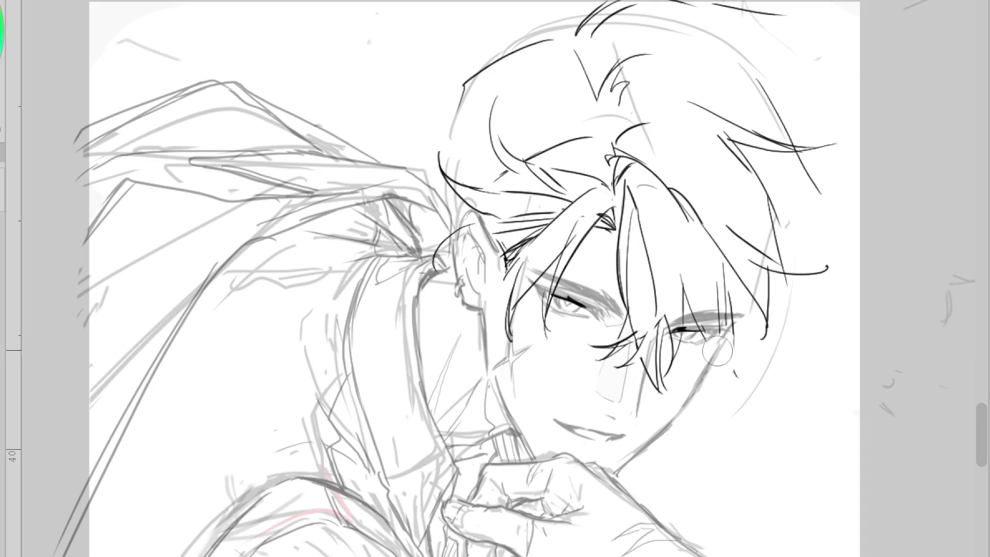
pyautogui.moveTo(683, 285); pyautogui.dragTo(702, 333)
pyautogui.moveTo(685, 287); pyautogui.dragTo(707, 352)
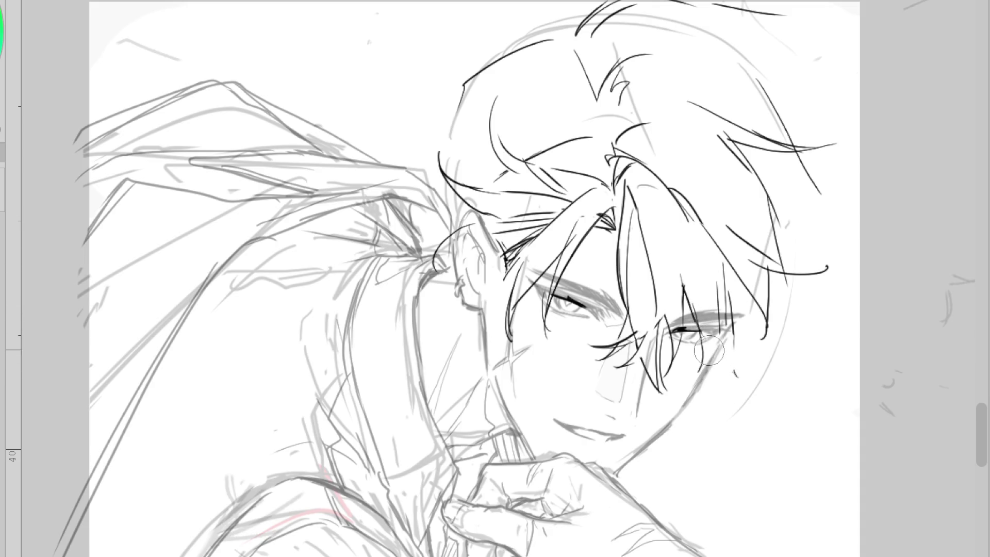
pyautogui.moveTo(712, 290); pyautogui.dragTo(720, 335)
pyautogui.hotkey('ctrl', 'z')
pyautogui.hotkey('ctrl', 'z')
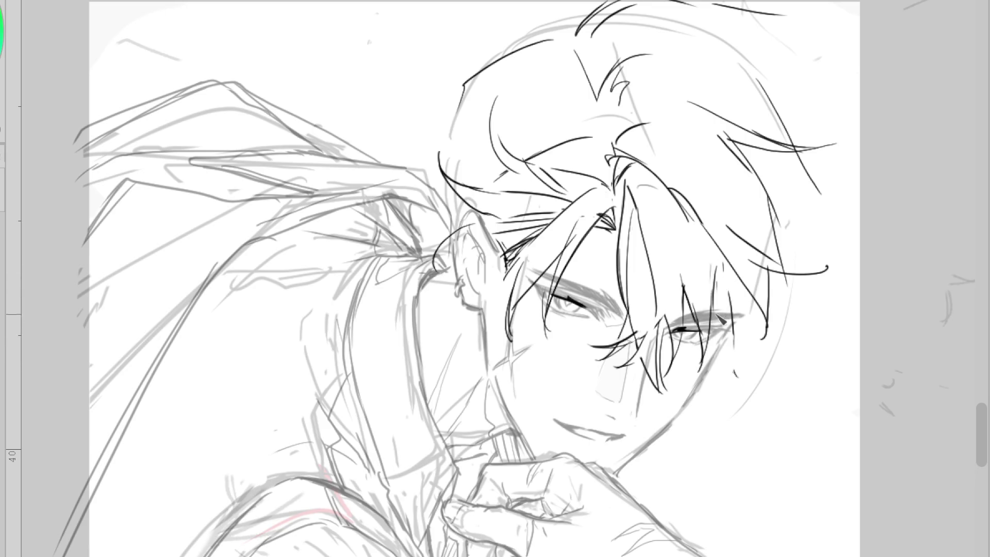
pyautogui.moveTo(713, 256); pyautogui.dragTo(717, 325)
pyautogui.moveTo(716, 275); pyautogui.dragTo(732, 316)
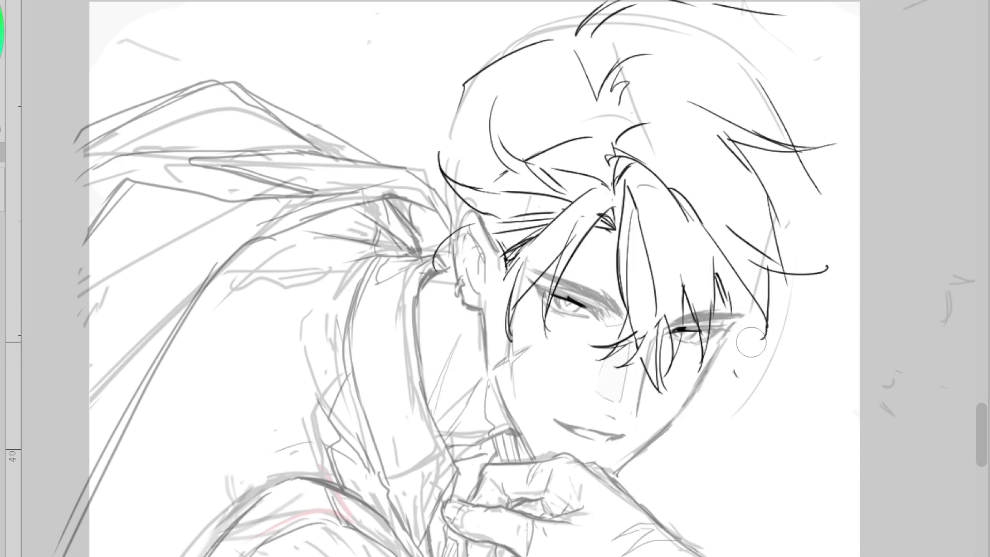
# - Ink a long strand across the bangs, clean up stray fragments, and mirror the canvas horizontally
pyautogui.moveTo(624, 143); pyautogui.dragTo(615, 151)
pyautogui.moveTo(644, 107); pyautogui.dragTo(748, 293)
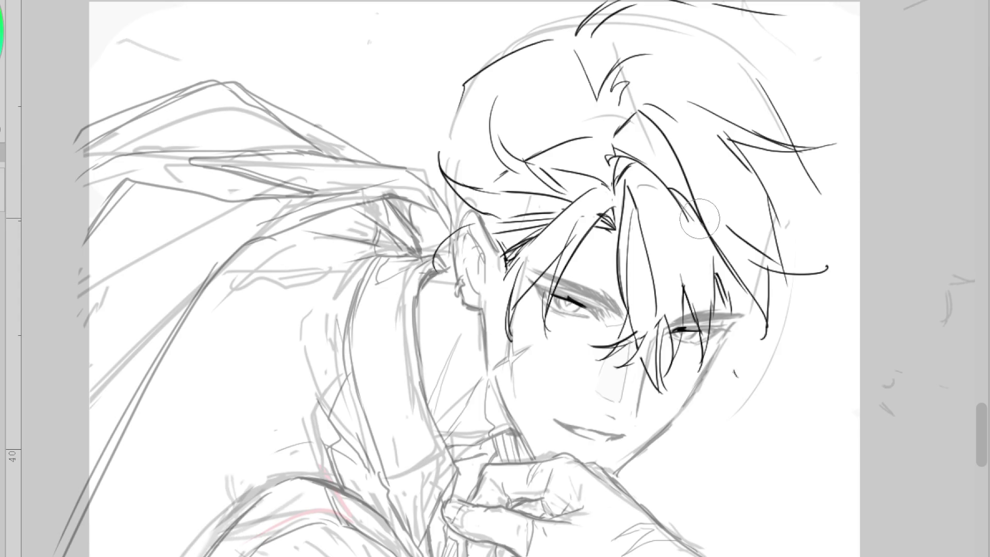
pyautogui.moveTo(671, 189); pyautogui.dragTo(697, 222)
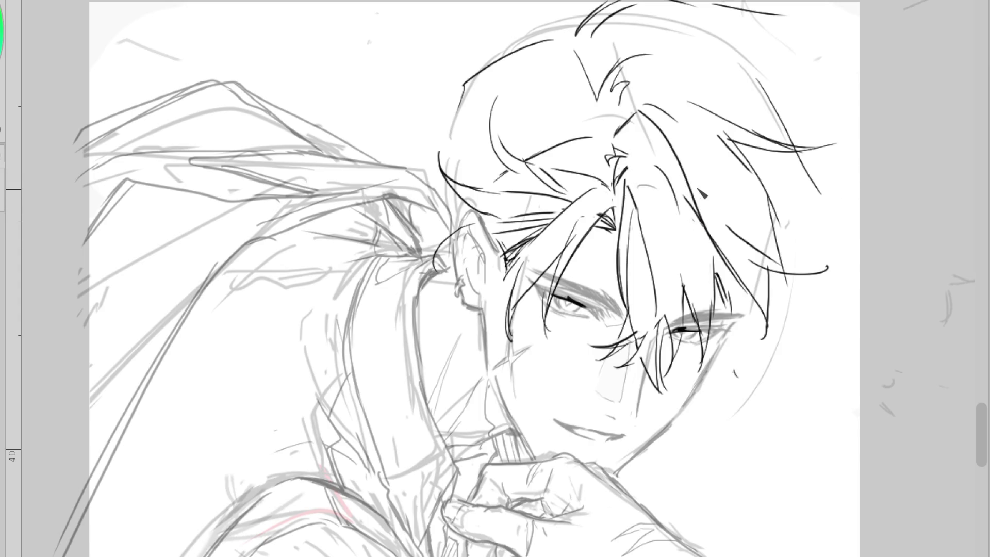
pyautogui.moveTo(666, 186); pyautogui.dragTo(676, 204)
pyautogui.moveTo(669, 159); pyautogui.dragTo(674, 167)
pyautogui.moveTo(609, 152)
pyautogui.mouseDown()
pyautogui.moveTo(619, 166)
pyautogui.moveTo(646, 118)
pyautogui.mouseUp()
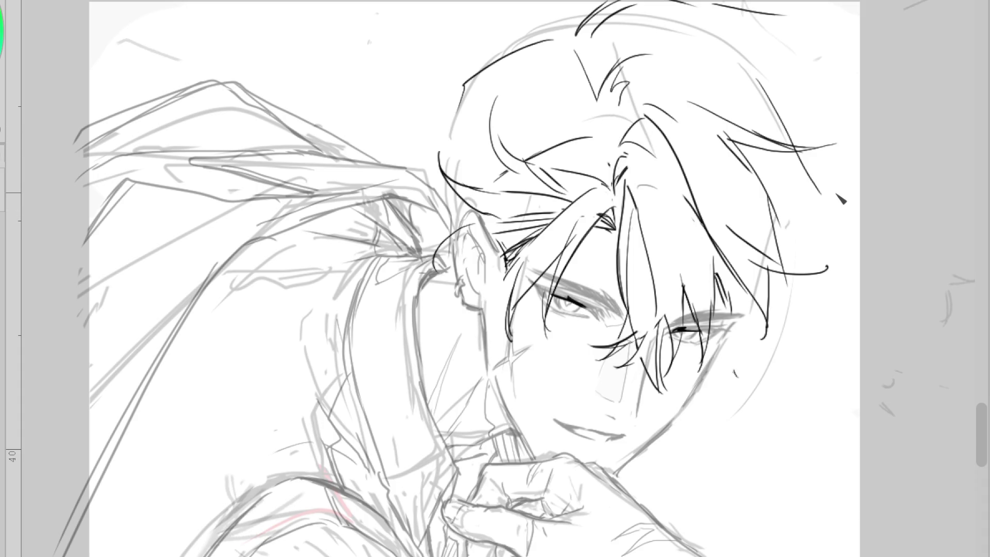
pyautogui.press('h')
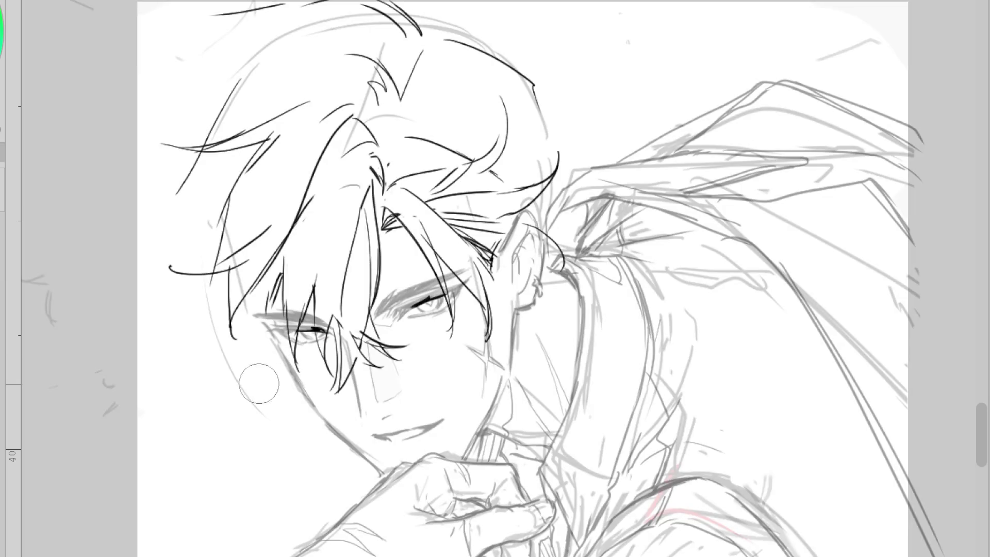
# - On the mirrored canvas, ink a single strand beside the eye and a long strand below it, then flip back
pyautogui.moveTo(284, 266); pyautogui.dragTo(265, 299)
pyautogui.hotkey('ctrl', 'z')
pyautogui.moveTo(287, 258); pyautogui.dragTo(271, 299)
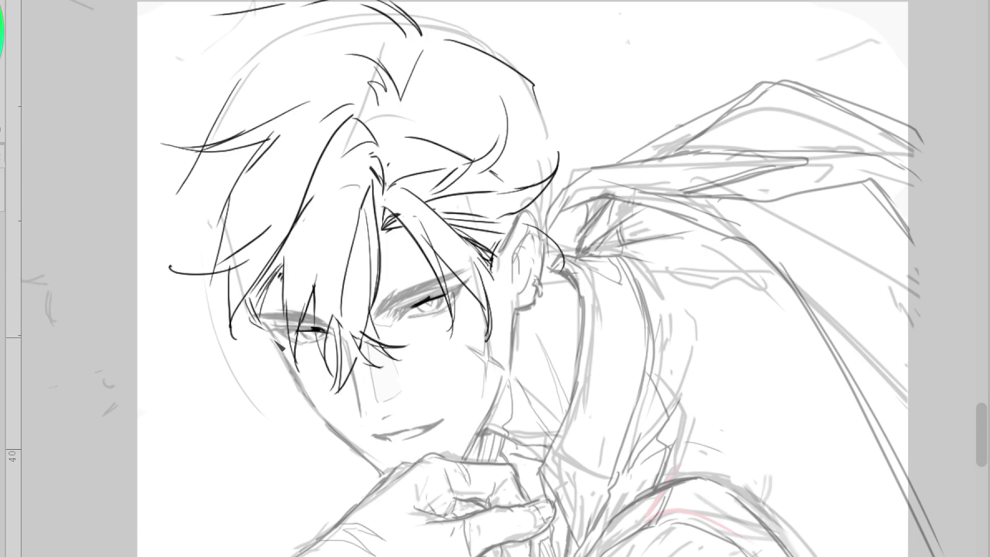
pyautogui.moveTo(252, 312); pyautogui.dragTo(236, 378)
pyautogui.press('h')
# - Replace the long curved stroke with new strands down the bangs and along the hair's right side
pyautogui.moveTo(819, 278)
pyautogui.mouseDown()
pyautogui.moveTo(777, 258)
pyautogui.moveTo(785, 276)
pyautogui.moveTo(764, 271)
pyautogui.mouseUp()
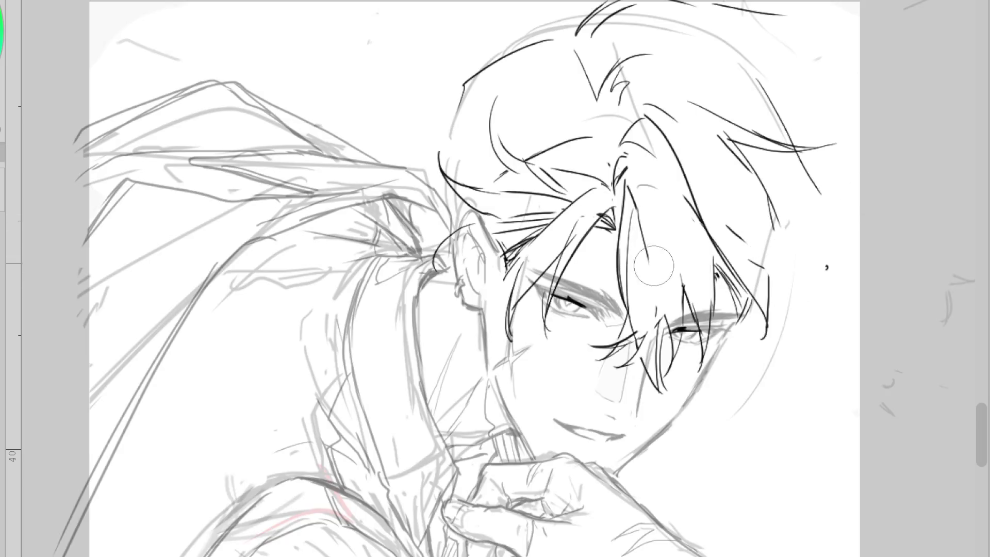
pyautogui.moveTo(660, 199); pyautogui.dragTo(634, 307)
pyautogui.moveTo(735, 257); pyautogui.dragTo(747, 266)
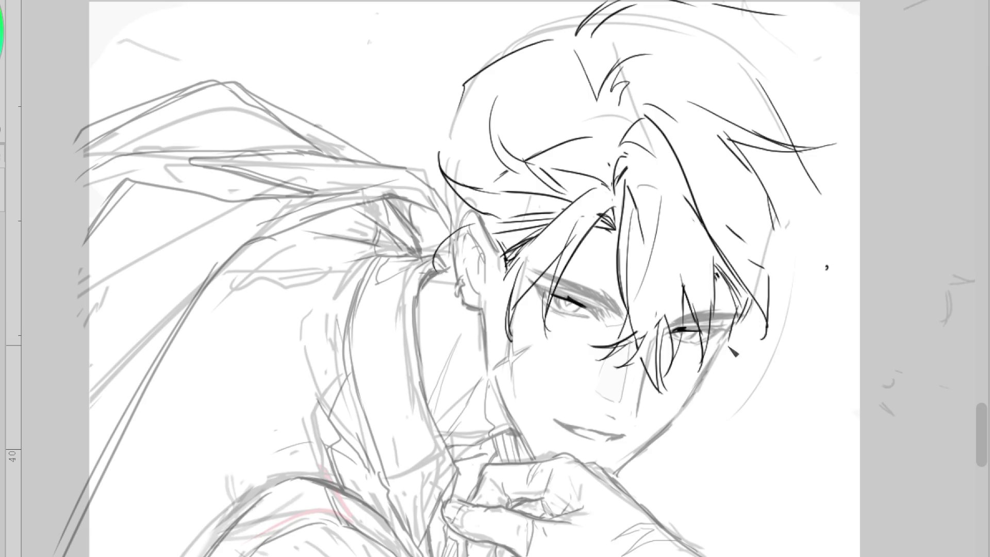
pyautogui.moveTo(745, 289); pyautogui.dragTo(733, 357)
pyautogui.moveTo(760, 265); pyautogui.dragTo(814, 281)
pyautogui.moveTo(736, 193); pyautogui.dragTo(801, 283)
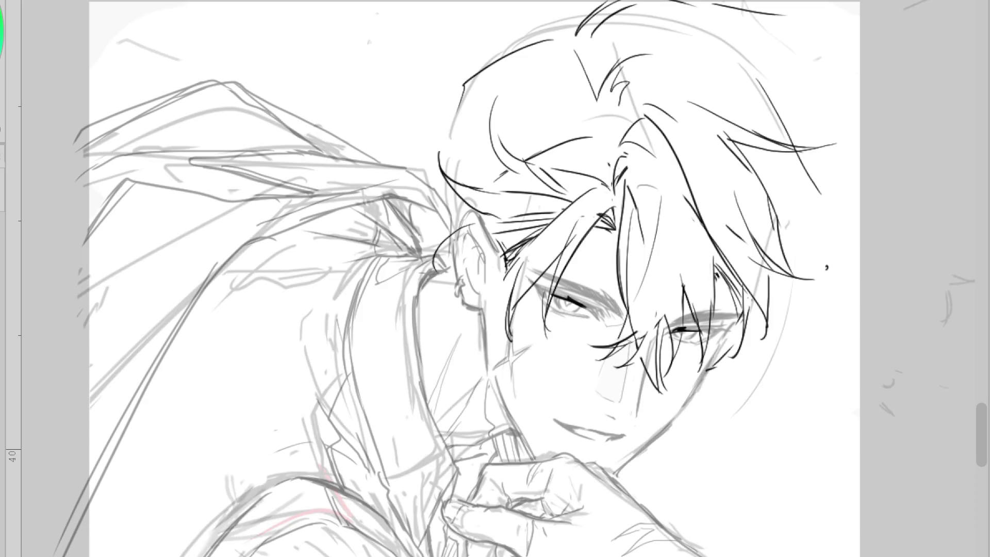
# - Ink the hair outline across the top and down the right edge, then erase an overshooting stroke end
pyautogui.moveTo(582, 24)
pyautogui.mouseDown()
pyautogui.moveTo(686, 27)
pyautogui.moveTo(737, 55)
pyautogui.moveTo(515, 57)
pyautogui.moveTo(442, 178)
pyautogui.mouseUp()
pyautogui.hotkey('ctrl', 'z')
pyautogui.moveTo(809, 197); pyautogui.dragTo(801, 267)
pyautogui.hotkey('ctrl', 'z')
pyautogui.moveTo(790, 173); pyautogui.dragTo(786, 242)
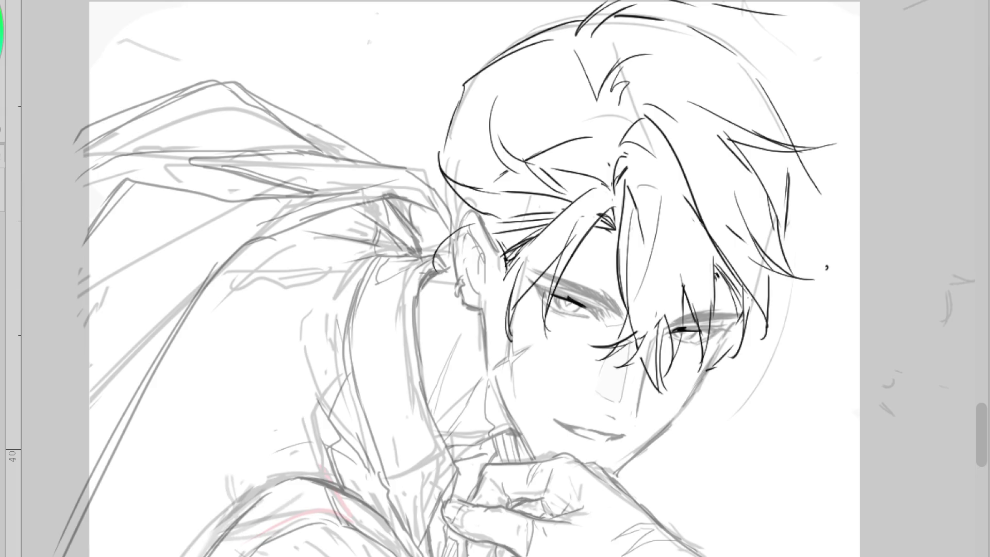
pyautogui.scroll(-2, 640, 207)
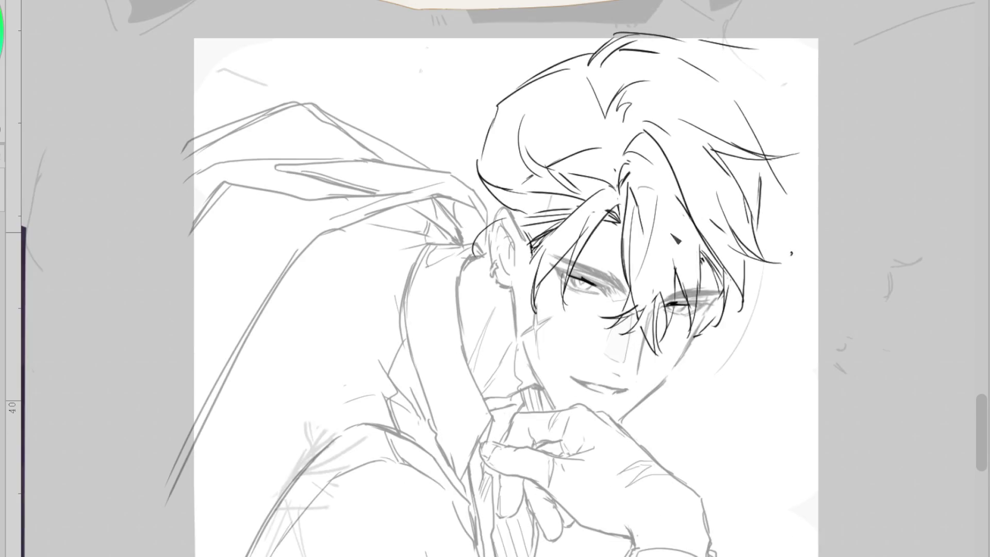
pyautogui.scroll(1, 744, 210)
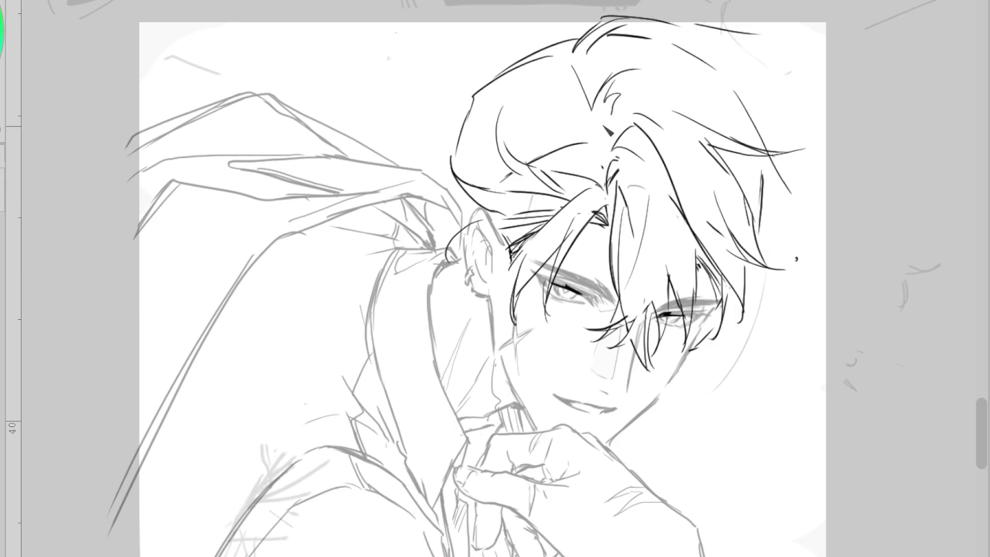
pyautogui.moveTo(588, 143); pyautogui.dragTo(570, 146)
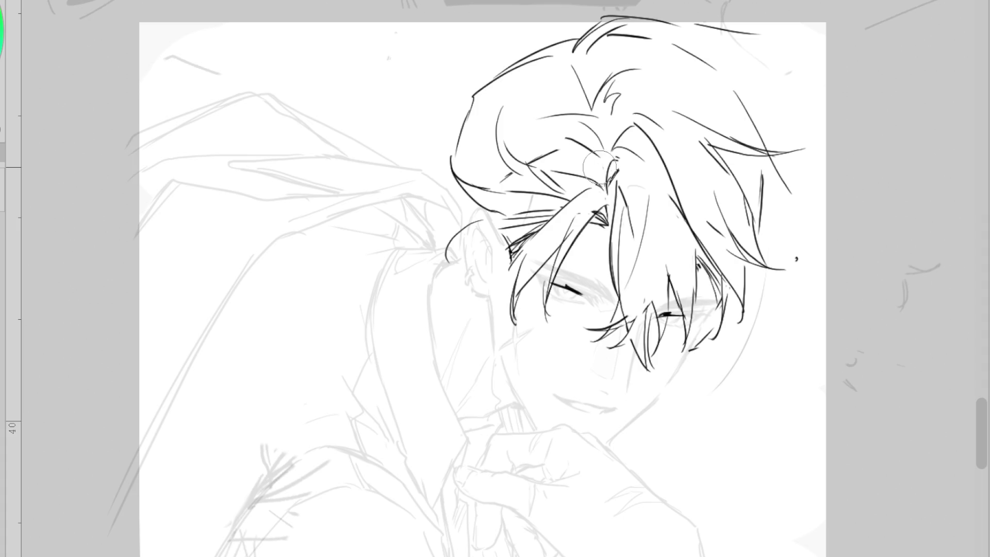
# - Erase a stray dot and ink long tapered strands in the right-hand hair
pyautogui.click(797, 258)
pyautogui.moveTo(733, 290); pyautogui.dragTo(741, 300)
pyautogui.moveTo(665, 162); pyautogui.dragTo(673, 187)
pyautogui.moveTo(641, 137); pyautogui.dragTo(679, 180)
pyautogui.moveTo(633, 137)
pyautogui.mouseDown()
pyautogui.moveTo(614, 149)
pyautogui.moveTo(724, 300)
pyautogui.mouseUp()
pyautogui.hotkey('ctrl', 'z')
pyautogui.moveTo(686, 178); pyautogui.dragTo(728, 287)
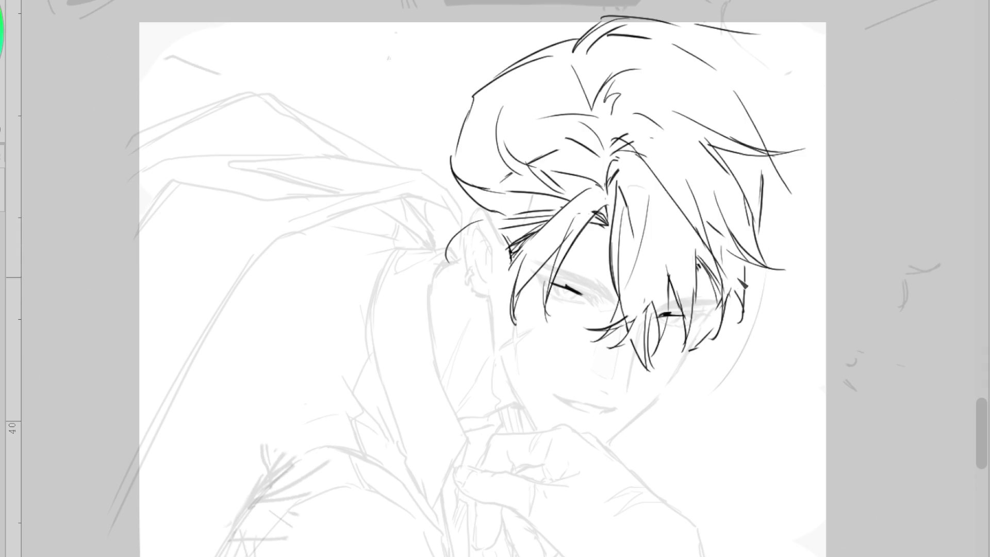
pyautogui.moveTo(715, 247); pyautogui.dragTo(738, 300)
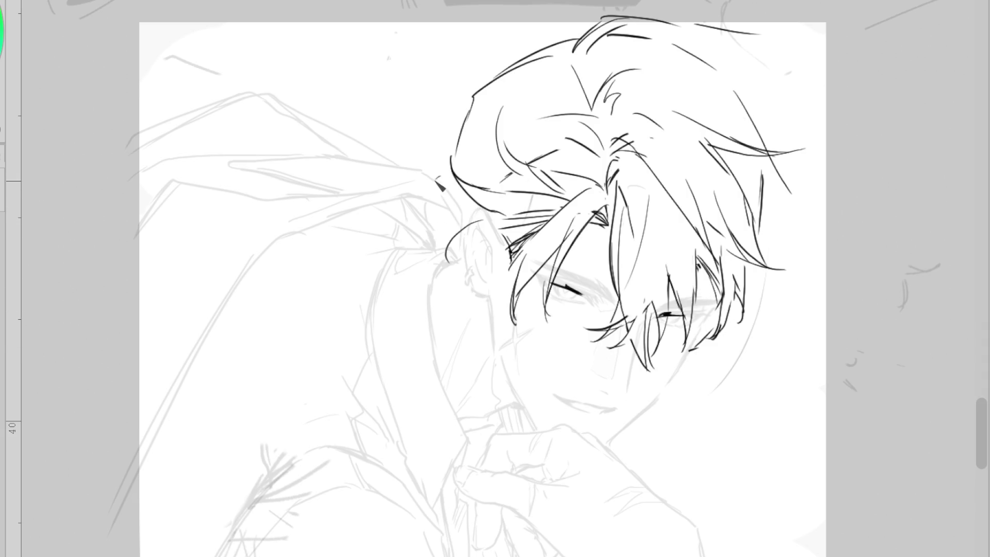
# - Retry the hair's left outline and hook beside the face, undoing failed attempts
pyautogui.moveTo(443, 191); pyautogui.dragTo(440, 239)
pyautogui.hotkey('ctrl', 'z')
pyautogui.moveTo(472, 97)
pyautogui.mouseDown()
pyautogui.moveTo(400, 192)
pyautogui.moveTo(430, 273)
pyautogui.mouseUp()
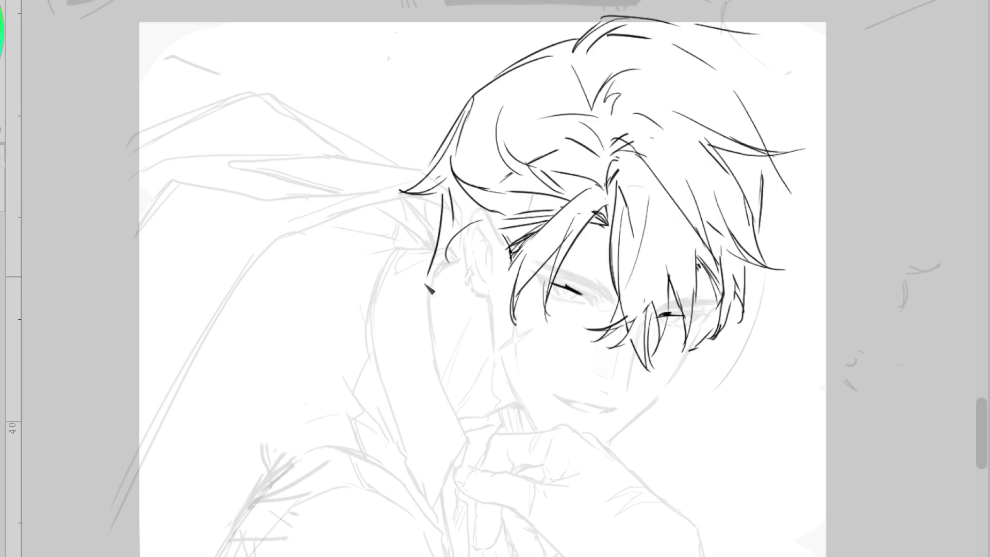
pyautogui.hotkey('ctrl', 'z')
pyautogui.moveTo(442, 195); pyautogui.dragTo(451, 253)
pyautogui.hotkey('ctrl', 'z')
pyautogui.moveTo(489, 89)
pyautogui.mouseDown()
pyautogui.moveTo(424, 166)
pyautogui.moveTo(408, 149)
pyautogui.mouseUp()
pyautogui.hotkey('ctrl', 'z')
pyautogui.moveTo(524, 68); pyautogui.dragTo(465, 86)
pyautogui.hotkey('ctrl', 'z')
# - Draw strands sweeping across the top and curving down the upper-left hair
pyautogui.moveTo(548, 58); pyautogui.dragTo(448, 73)
pyautogui.hotkey('ctrl', 'z')
pyautogui.moveTo(547, 58)
pyautogui.mouseDown()
pyautogui.moveTo(449, 86)
pyautogui.moveTo(426, 147)
pyautogui.mouseUp()
pyautogui.hotkey('ctrl', 'z')
pyautogui.hotkey('ctrl', 'z')
pyautogui.moveTo(585, 96)
pyautogui.mouseDown()
pyautogui.moveTo(471, 98)
pyautogui.moveTo(412, 145)
pyautogui.mouseUp()
pyautogui.hotkey('ctrl', 'z')
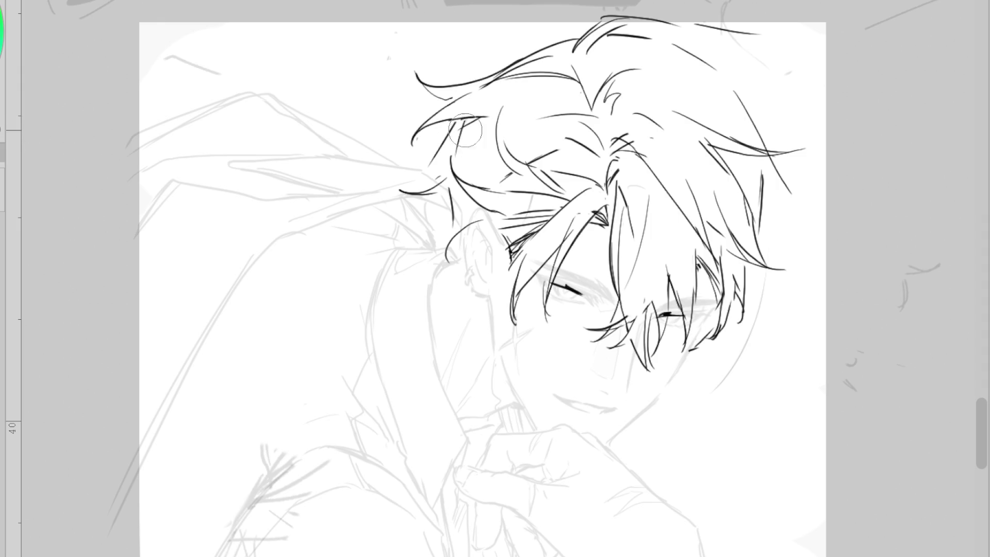
pyautogui.moveTo(480, 117); pyautogui.dragTo(410, 156)
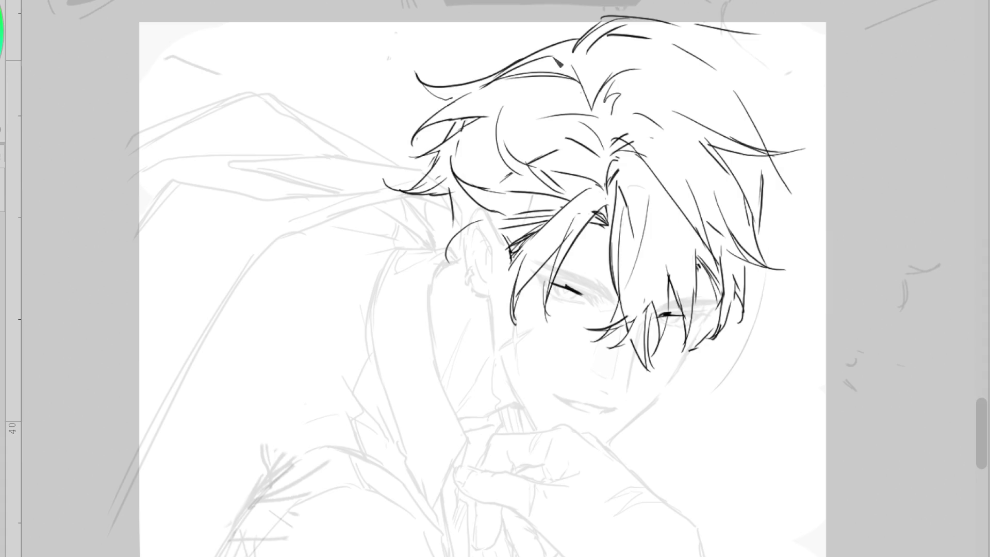
pyautogui.hotkey('ctrl', 'z')
# - Add arched and near-horizontal crown strands, redraw the upper-left curl, and mirror the canvas
pyautogui.moveTo(598, 20); pyautogui.dragTo(672, 18)
pyautogui.hotkey('ctrl', 'z')
pyautogui.moveTo(605, 18)
pyautogui.mouseDown()
pyautogui.moveTo(574, 52)
pyautogui.moveTo(614, 13)
pyautogui.moveTo(659, 5)
pyautogui.mouseUp()
pyautogui.hotkey('ctrl', 'z')
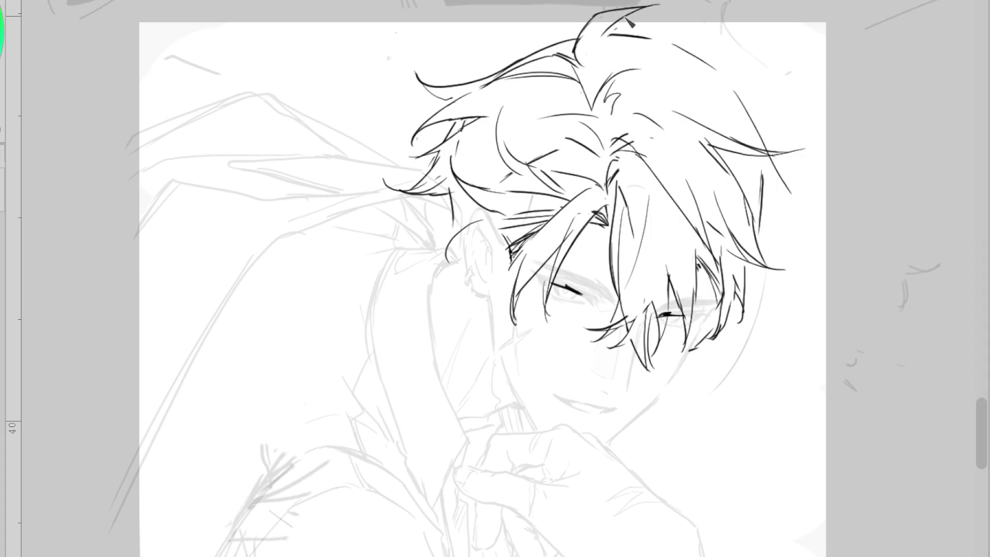
pyautogui.moveTo(614, 30); pyautogui.dragTo(676, 38)
pyautogui.moveTo(740, 27); pyautogui.dragTo(644, 57)
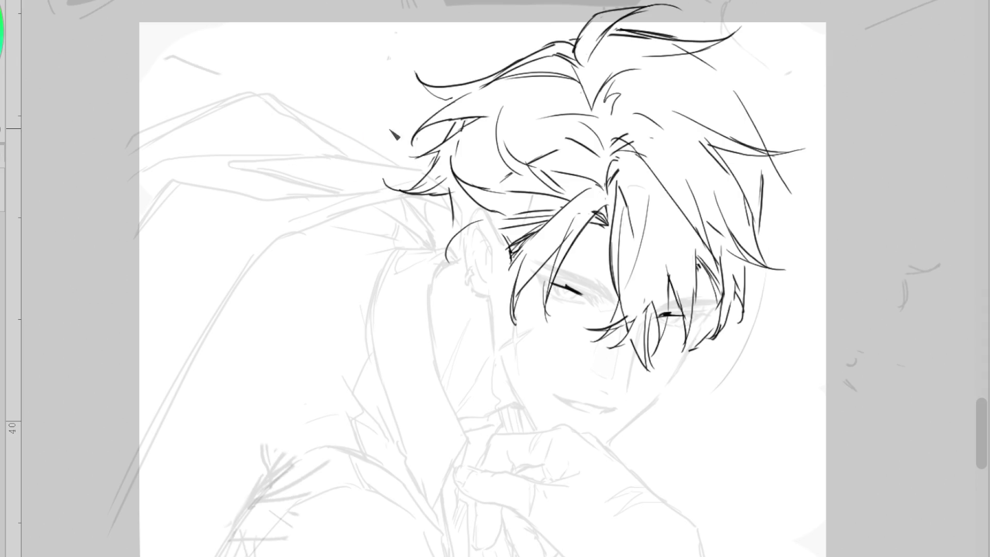
pyautogui.hotkey('ctrl', 'z')
pyautogui.moveTo(563, 41); pyautogui.dragTo(415, 78)
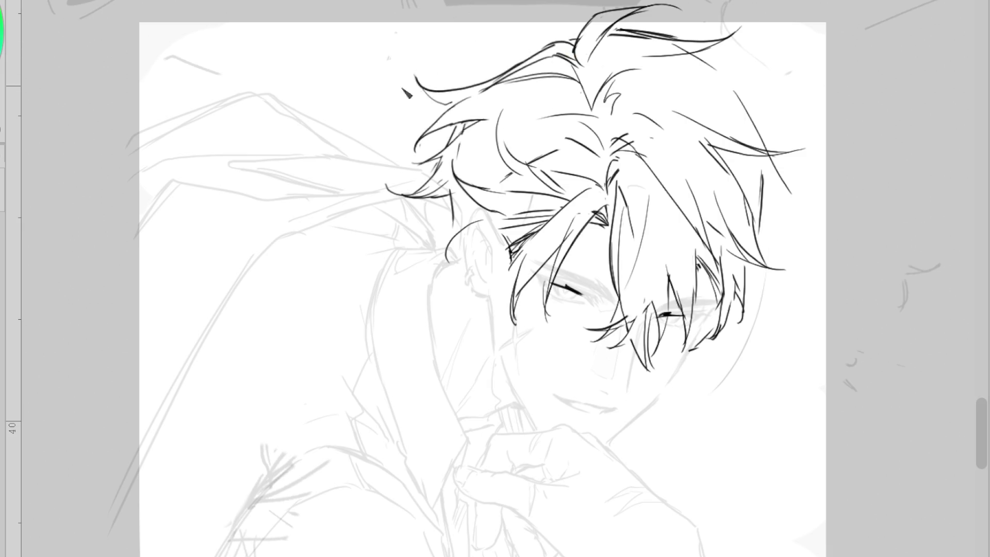
pyautogui.moveTo(640, 7)
pyautogui.mouseDown()
pyautogui.moveTo(593, 18)
pyautogui.moveTo(586, 61)
pyautogui.mouseUp()
pyautogui.hotkey('ctrl', 'z')
pyautogui.hotkey('ctrl', 'z')
pyautogui.moveTo(498, 67)
pyautogui.mouseDown()
pyautogui.moveTo(587, 50)
pyautogui.moveTo(583, 98)
pyautogui.mouseUp()
pyautogui.hotkey('ctrl', 'z')
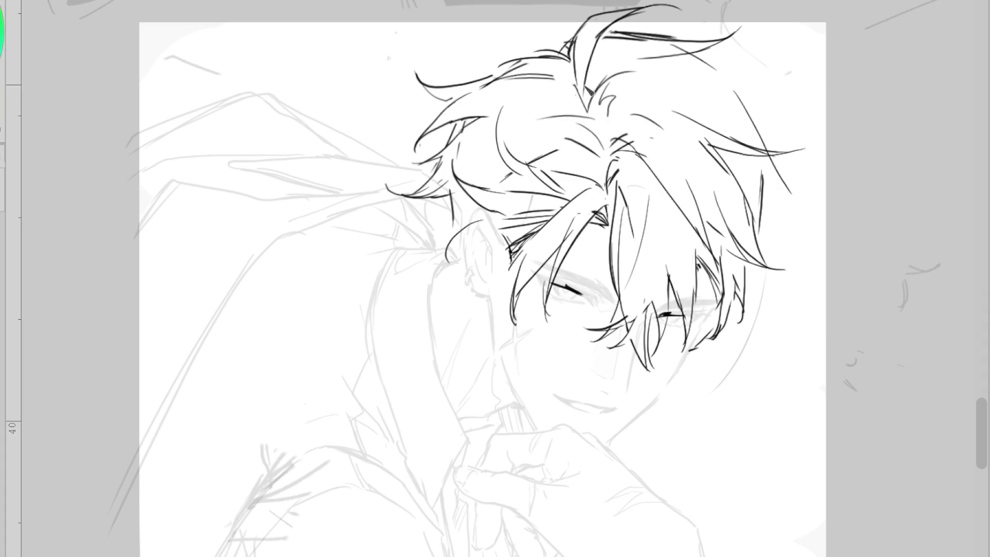
pyautogui.press('m')
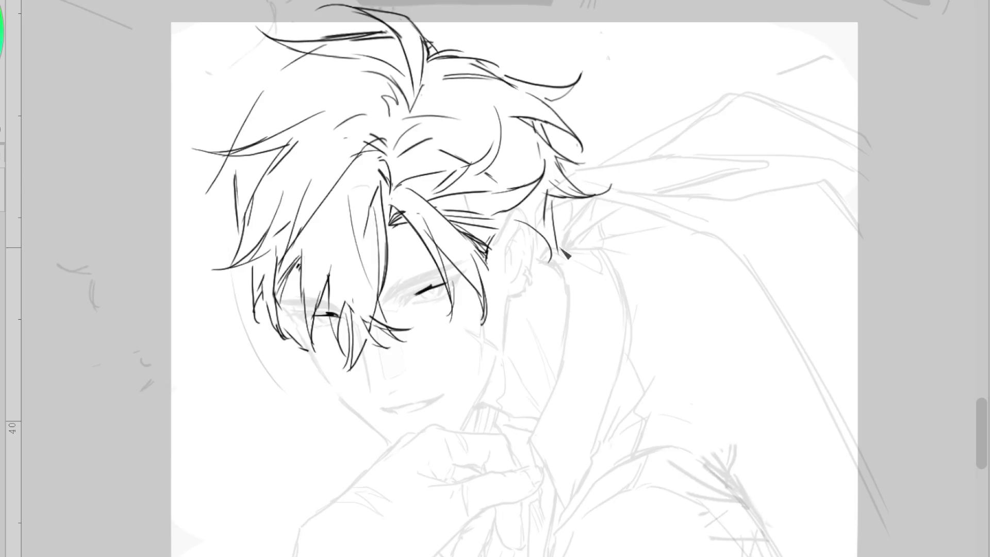
# - Lasso the crown tuft, rotate it slightly and nudge it right and down, then commit
pyautogui.hotkey('ctrl', 'z')
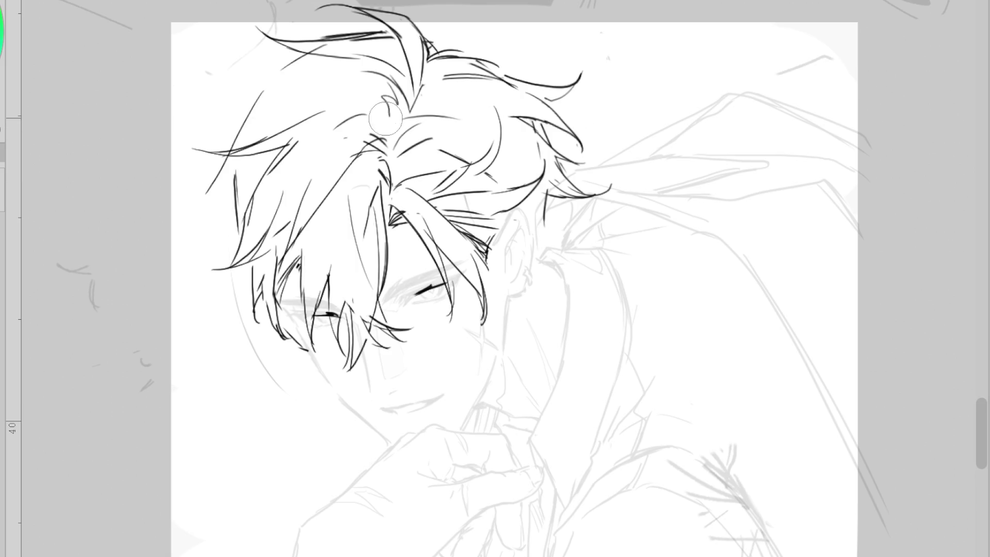
pyautogui.moveTo(268, 2)
pyautogui.mouseDown()
pyautogui.moveTo(232, 84)
pyautogui.moveTo(356, 89)
pyautogui.mouseUp()
pyautogui.moveTo(245, 49)
pyautogui.mouseDown()
pyautogui.moveTo(451, 114)
pyautogui.moveTo(454, 78)
pyautogui.moveTo(433, 82)
pyautogui.mouseUp()
pyautogui.moveTo(381, 114)
pyautogui.mouseDown()
pyautogui.moveTo(422, 121)
pyautogui.moveTo(444, 62)
pyautogui.mouseUp()
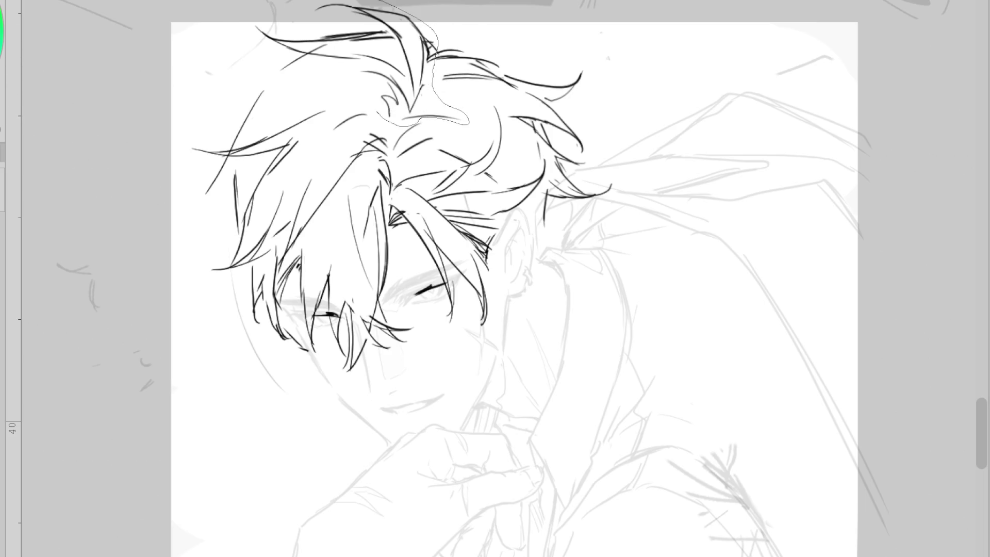
pyautogui.hotkey('ctrl', 't')
pyautogui.moveTo(427, 127); pyautogui.dragTo(431, 127)
pyautogui.press('h')
pyautogui.moveTo(728, 120); pyautogui.dragTo(748, 126)
pyautogui.click(619, 181)
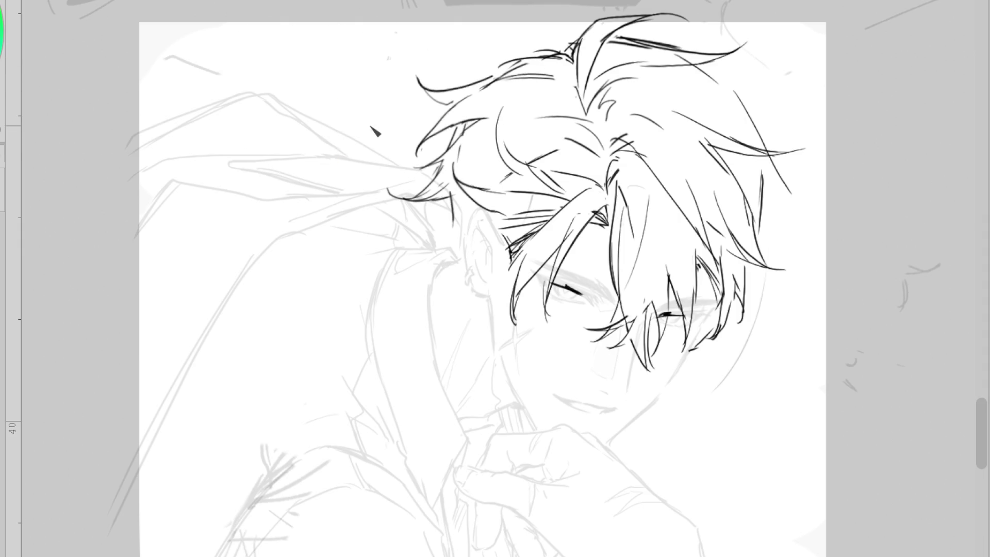
# - Add strands along the hair's left edge near the ear, discarding failed fringe strokes
pyautogui.hotkey('ctrl', 'z')
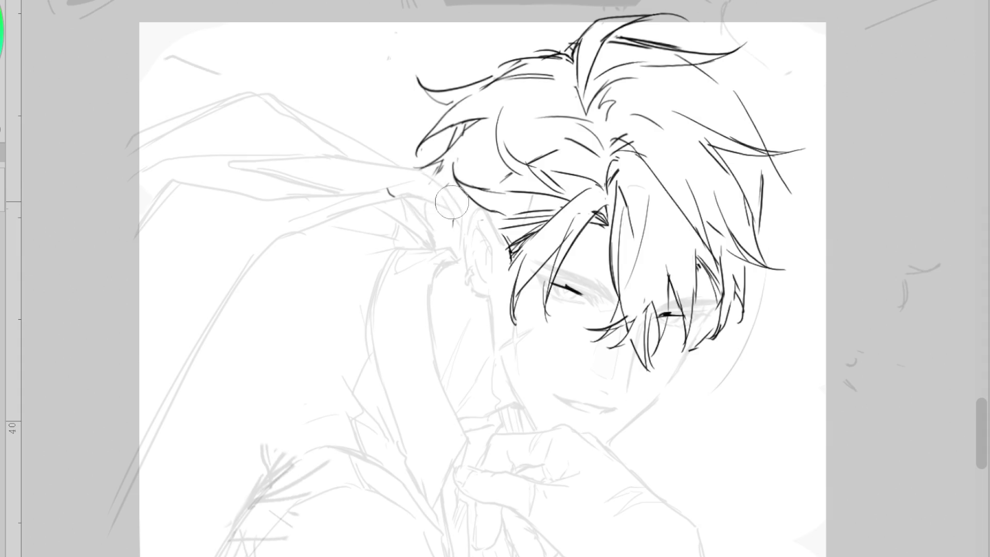
pyautogui.hotkey('ctrl', 'z')
pyautogui.hotkey('ctrl', 'z')
pyautogui.hotkey('ctrl', 'z')
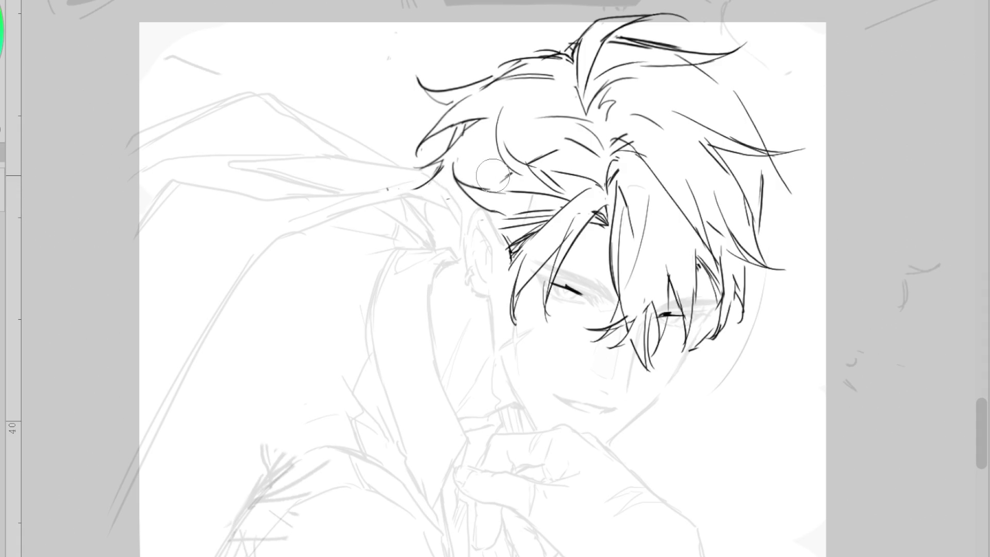
pyautogui.moveTo(434, 165); pyautogui.dragTo(440, 172)
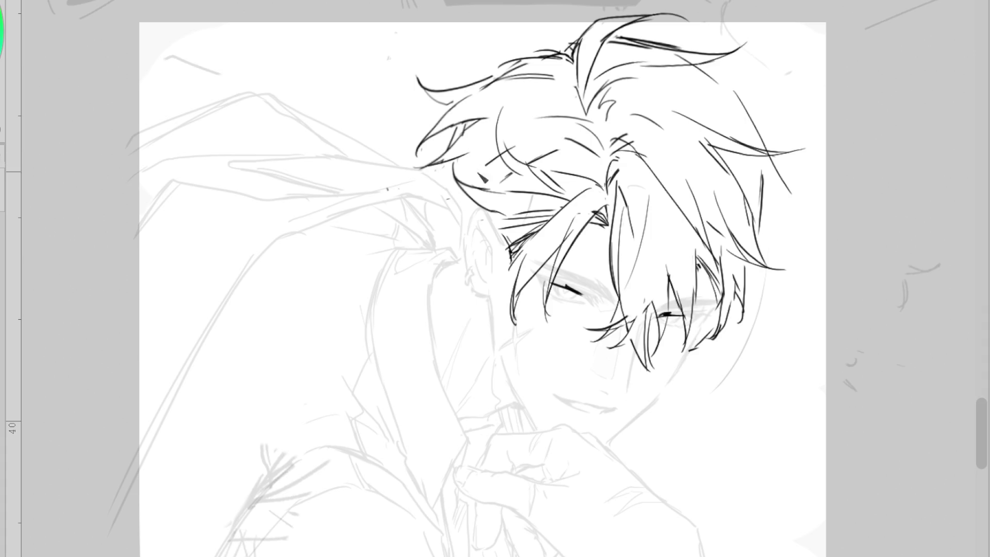
pyautogui.moveTo(533, 153); pyautogui.dragTo(468, 180)
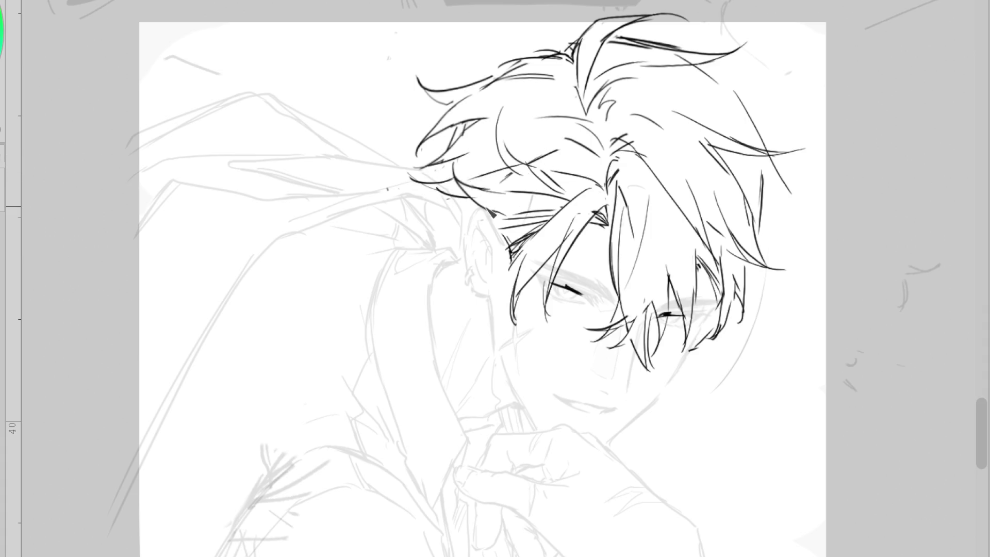
pyautogui.hotkey('ctrl', 't')
pyautogui.press('Return')
pyautogui.moveTo(471, 205); pyautogui.dragTo(424, 225)
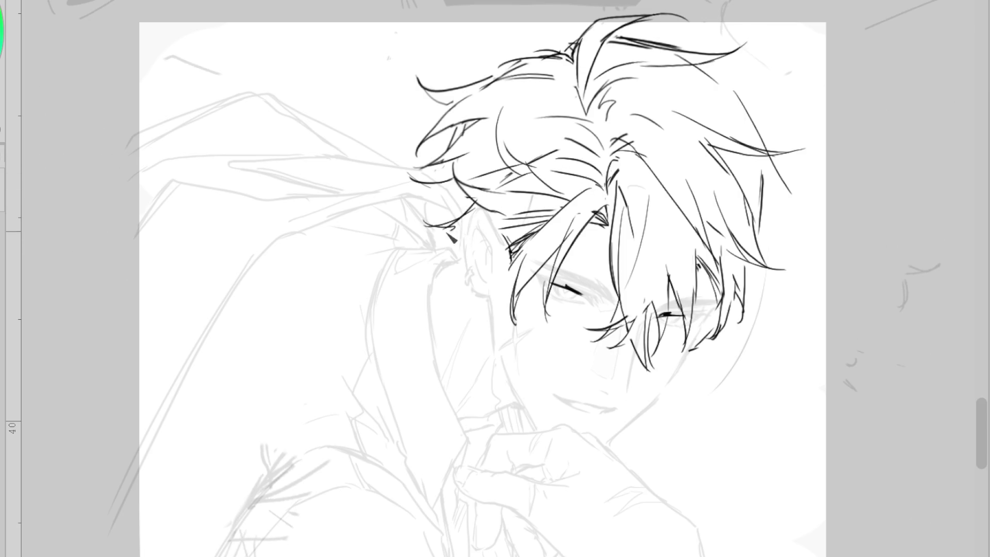
pyautogui.moveTo(477, 200); pyautogui.dragTo(453, 220)
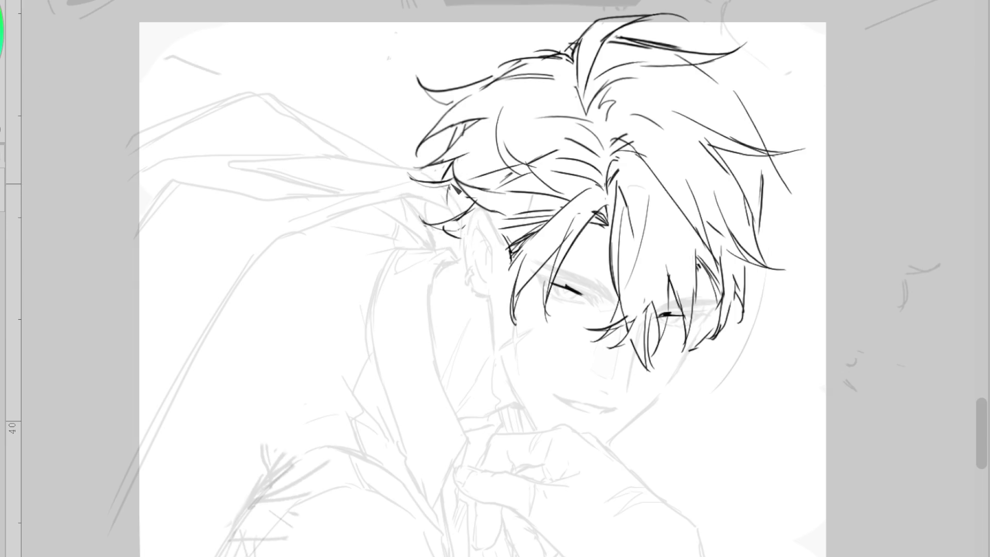
pyautogui.moveTo(492, 84)
pyautogui.mouseDown()
pyautogui.moveTo(450, 201)
pyautogui.moveTo(439, 304)
pyautogui.mouseUp()
pyautogui.hotkey('ctrl', 'z')
pyautogui.hotkey('ctrl', 'z')
pyautogui.hotkey('ctrl', 'z')
pyautogui.moveTo(449, 174); pyautogui.dragTo(461, 187)
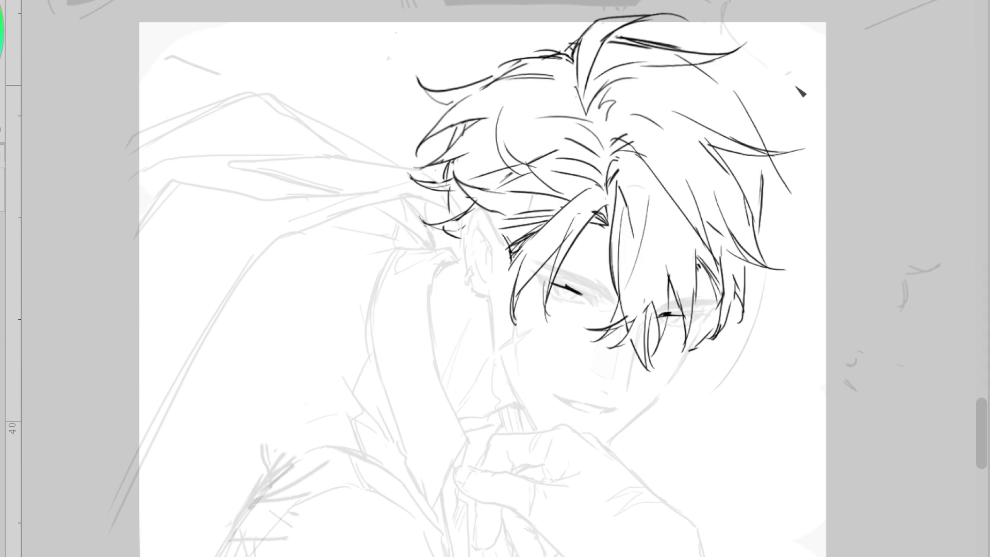
# - Draw strands down from the crown and a hooked lock on the right side, erasing a stray mark
pyautogui.moveTo(599, 21); pyautogui.dragTo(588, 111)
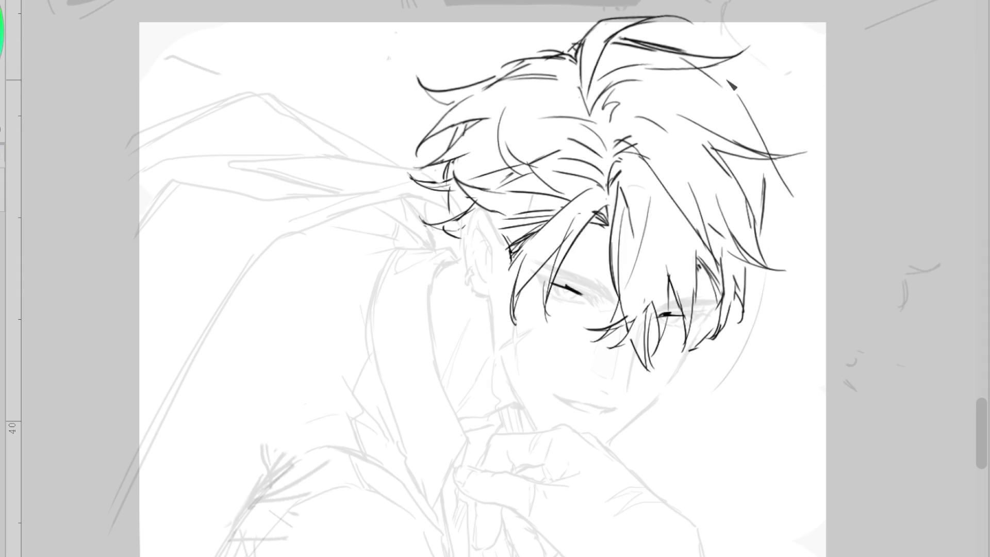
pyautogui.moveTo(701, 68)
pyautogui.mouseDown()
pyautogui.moveTo(757, 113)
pyautogui.moveTo(816, 131)
pyautogui.mouseUp()
pyautogui.moveTo(788, 183); pyautogui.dragTo(796, 270)
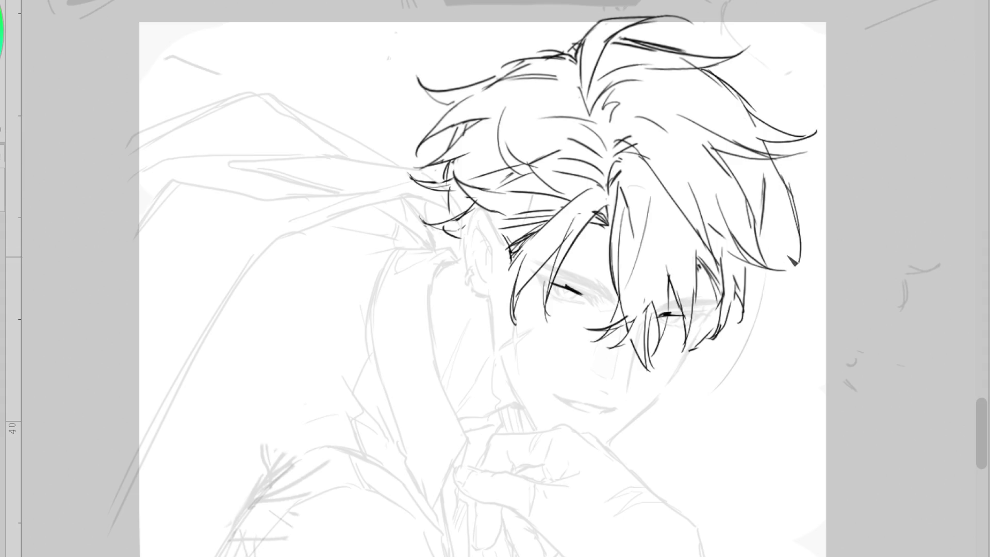
pyautogui.moveTo(769, 210); pyautogui.dragTo(819, 209)
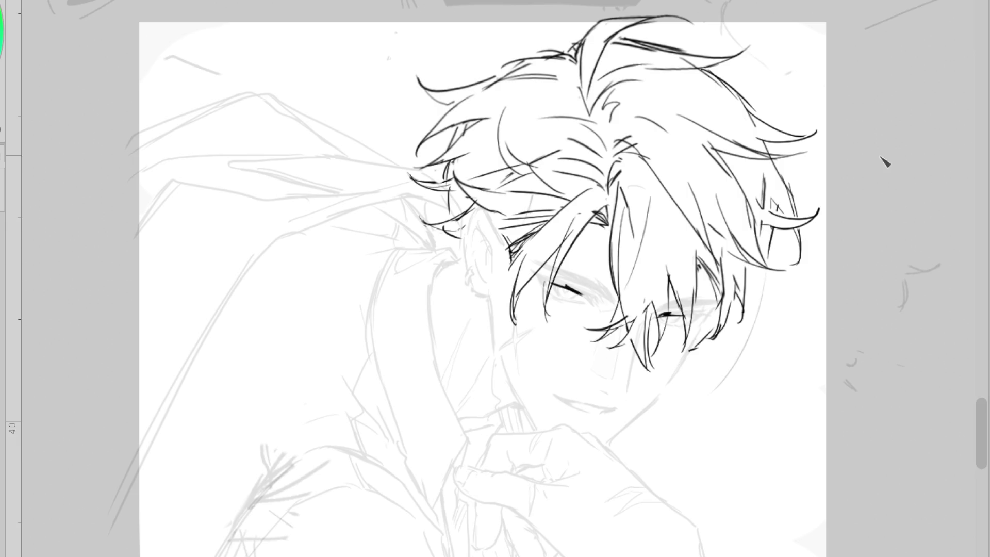
pyautogui.moveTo(648, 99); pyautogui.dragTo(696, 99)
pyautogui.moveTo(615, 87)
pyautogui.mouseDown()
pyautogui.moveTo(670, 133)
pyautogui.moveTo(656, 277)
pyautogui.mouseUp()
pyautogui.moveTo(689, 207); pyautogui.dragTo(632, 276)
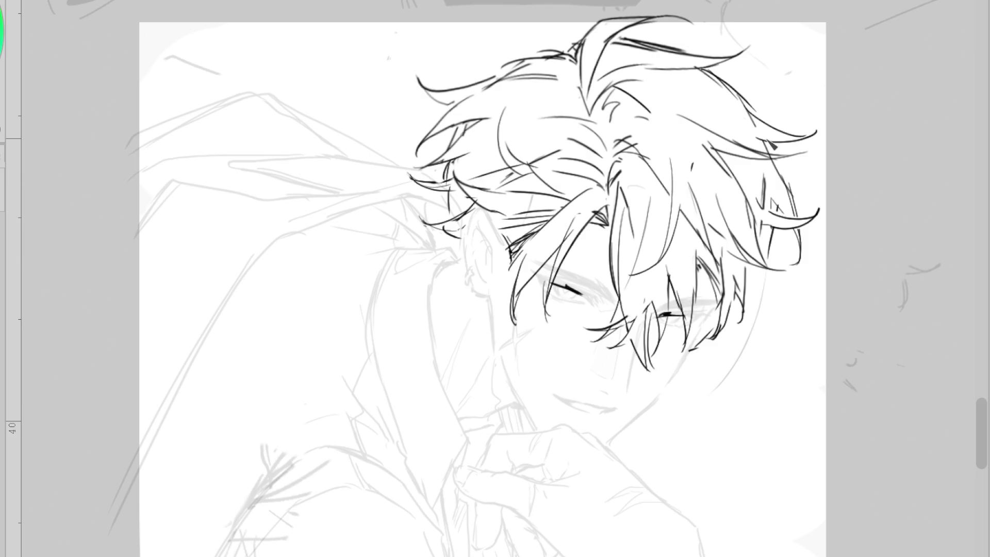
pyautogui.scroll(1, 706, 232)
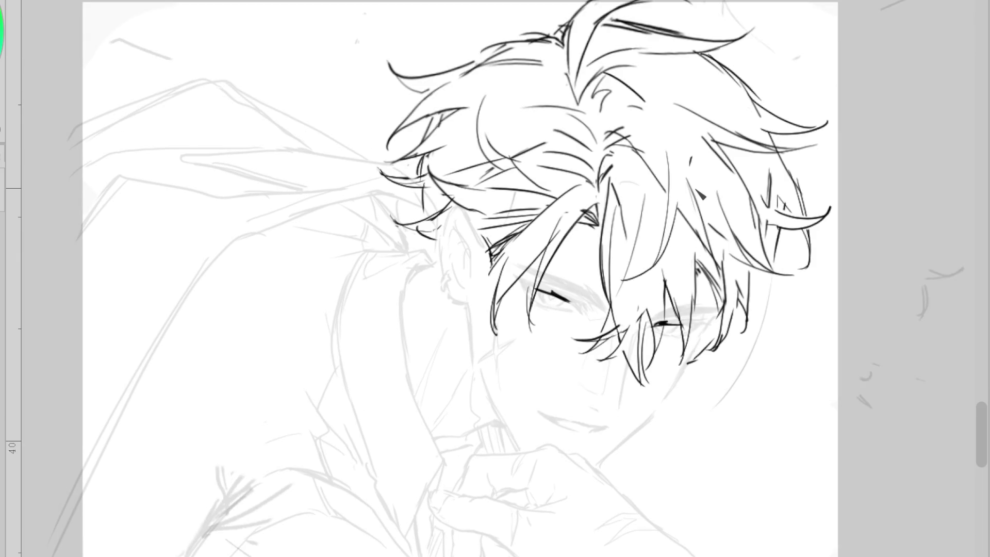
# - Try a few strands at the hair's left edge, undoing each attempt
pyautogui.hotkey('ctrl', 'z')
pyautogui.moveTo(433, 267)
pyautogui.mouseDown()
pyautogui.moveTo(508, 224)
pyautogui.moveTo(433, 244)
pyautogui.mouseUp()
pyautogui.hotkey('ctrl', 'z')
pyautogui.hotkey('ctrl', 'z')
pyautogui.moveTo(415, 191)
pyautogui.mouseDown()
pyautogui.moveTo(408, 229)
pyautogui.moveTo(360, 264)
pyautogui.moveTo(428, 310)
pyautogui.mouseUp()
pyautogui.hotkey('ctrl', 'z')
pyautogui.moveTo(430, 271); pyautogui.dragTo(367, 356)
# - Ink the cheek contour curving down from beside the hair toward the jaw
pyautogui.hotkey('ctrl', 'z')
pyautogui.hotkey('ctrl', 'z')
pyautogui.moveTo(444, 253); pyautogui.dragTo(428, 446)
pyautogui.hotkey('ctrl', 'z')
pyautogui.moveTo(455, 306); pyautogui.dragTo(431, 498)
pyautogui.hotkey('ctrl', 'z')
pyautogui.hotkey('ctrl', 'z')
pyautogui.moveTo(456, 304)
pyautogui.mouseDown()
pyautogui.moveTo(433, 459)
pyautogui.moveTo(434, 389)
pyautogui.mouseUp()
pyautogui.hotkey('ctrl', 'z')
pyautogui.hotkey('ctrl', 'z')
pyautogui.moveTo(455, 302); pyautogui.dragTo(423, 436)
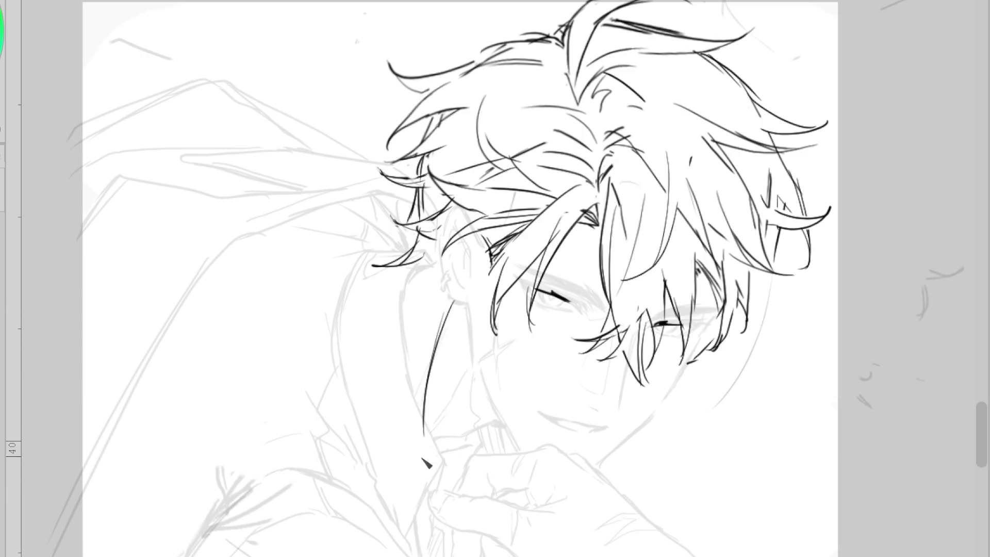
pyautogui.moveTo(445, 261)
pyautogui.mouseDown()
pyautogui.moveTo(457, 392)
pyautogui.moveTo(433, 515)
pyautogui.mouseUp()
pyautogui.hotkey('ctrl', 'z')
pyautogui.moveTo(431, 283)
pyautogui.mouseDown()
pyautogui.moveTo(463, 392)
pyautogui.moveTo(461, 325)
pyautogui.mouseUp()
pyautogui.hotkey('ctrl', 'z')
pyautogui.hotkey('ctrl', 'z')
pyautogui.moveTo(435, 276); pyautogui.dragTo(473, 395)
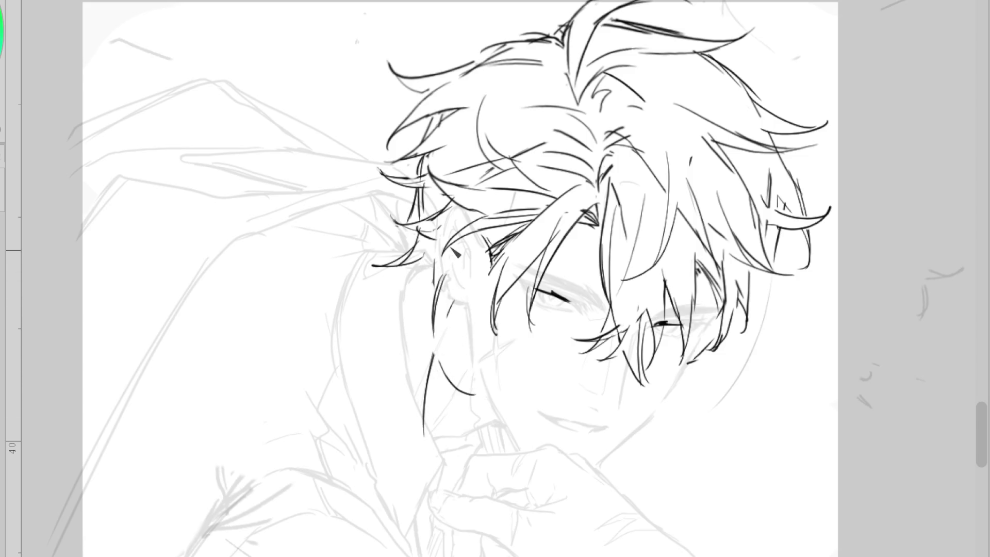
# - Erase stray strands near the cheek and at the side of the head on the mirrored canvas
pyautogui.press('e')
pyautogui.moveTo(435, 255)
pyautogui.mouseDown()
pyautogui.moveTo(354, 258)
pyautogui.moveTo(413, 209)
pyautogui.moveTo(436, 206)
pyautogui.moveTo(403, 243)
pyautogui.moveTo(425, 201)
pyautogui.moveTo(399, 204)
pyautogui.moveTo(398, 219)
pyautogui.mouseUp()
pyautogui.press('p')
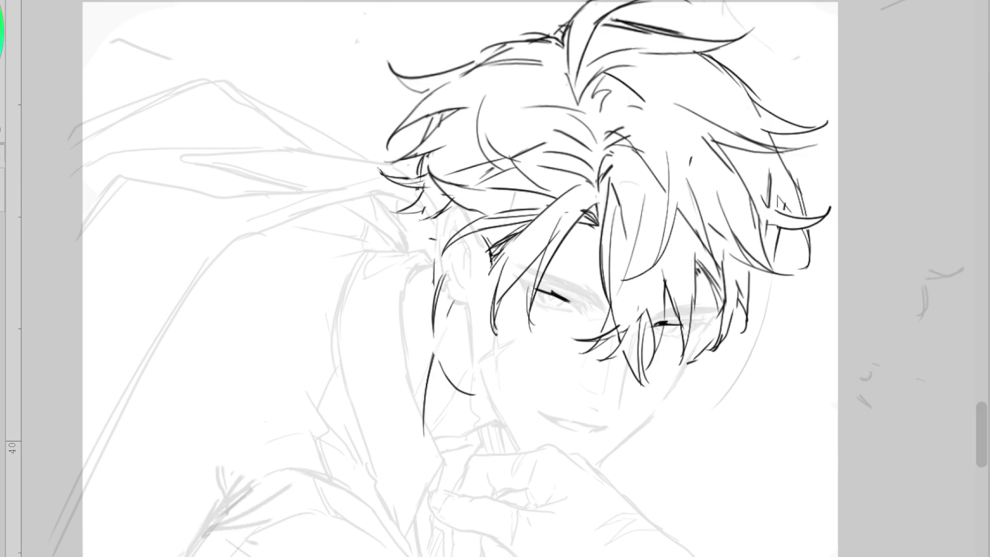
pyautogui.press('h')
pyautogui.press('e')
pyautogui.moveTo(593, 255)
pyautogui.mouseDown()
pyautogui.moveTo(578, 206)
pyautogui.moveTo(593, 165)
pyautogui.moveTo(567, 260)
pyautogui.moveTo(626, 304)
pyautogui.mouseUp()
pyautogui.press('p')
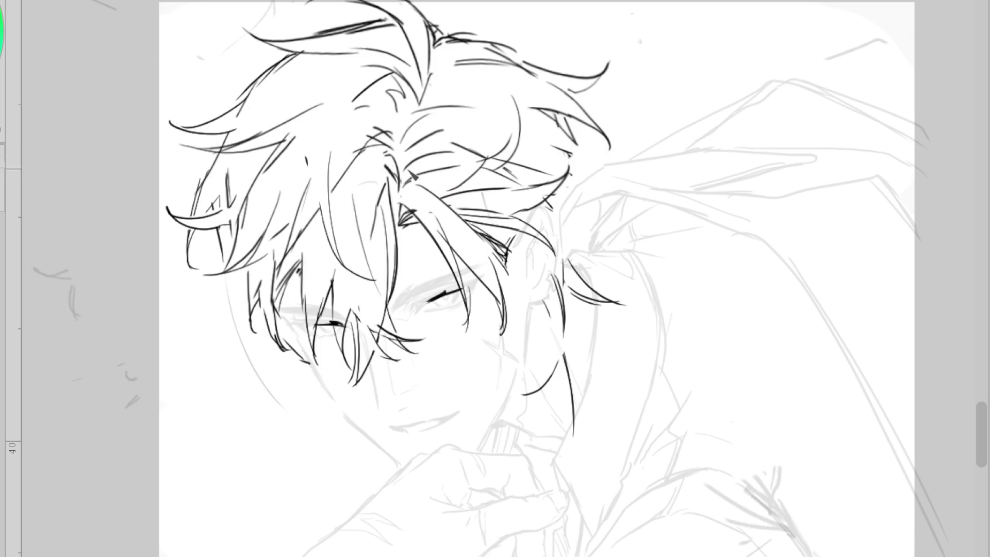
# - Ink a short inner strand, a vertical side strand and tapered lower tips ending in a curl
pyautogui.moveTo(290, 202); pyautogui.dragTo(299, 209)
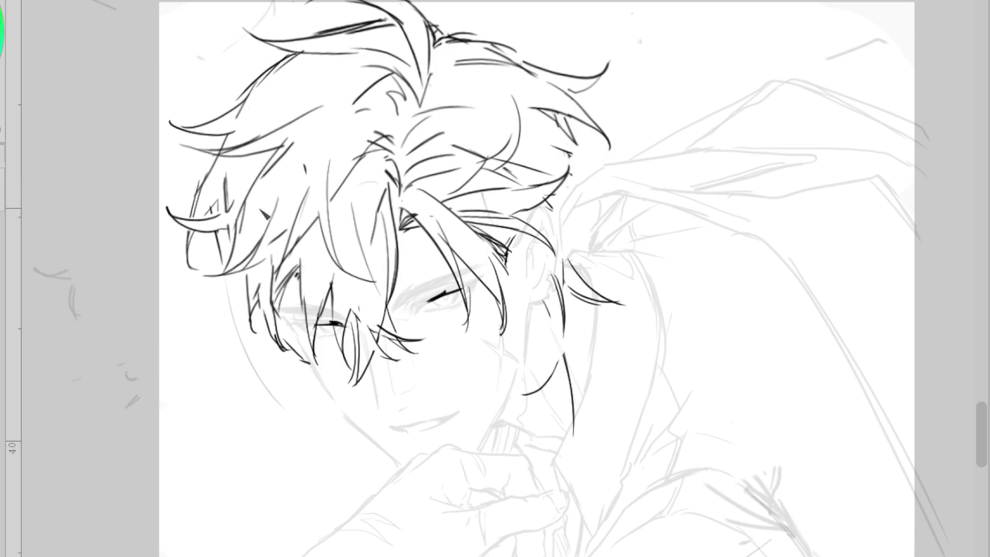
pyautogui.moveTo(235, 275)
pyautogui.mouseDown()
pyautogui.moveTo(238, 364)
pyautogui.moveTo(291, 390)
pyautogui.mouseUp()
pyautogui.moveTo(256, 330)
pyautogui.mouseDown()
pyautogui.moveTo(305, 395)
pyautogui.moveTo(254, 402)
pyautogui.mouseUp()
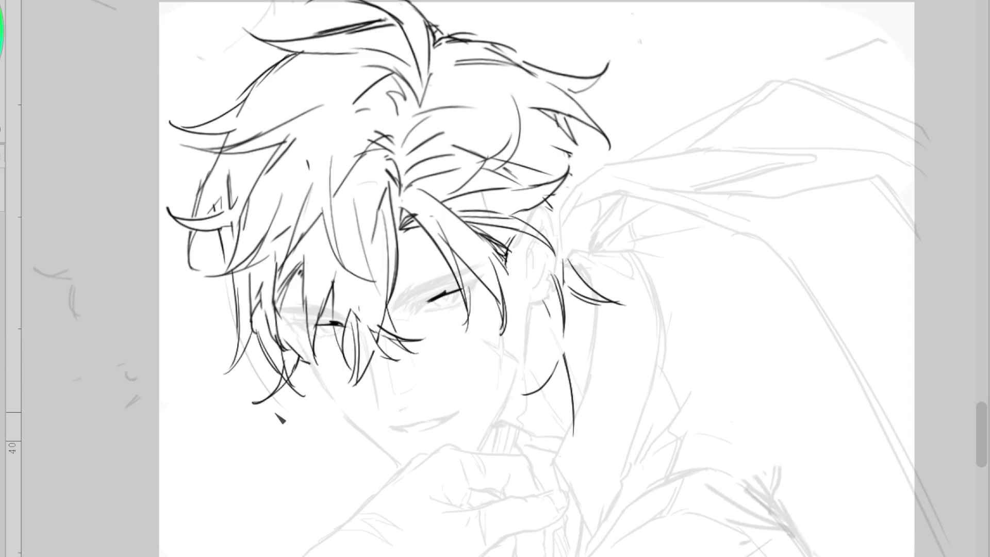
pyautogui.moveTo(225, 155)
pyautogui.mouseDown()
pyautogui.moveTo(192, 224)
pyautogui.moveTo(207, 294)
pyautogui.mouseUp()
pyautogui.moveTo(242, 248)
pyautogui.mouseDown()
pyautogui.moveTo(196, 286)
pyautogui.moveTo(175, 278)
pyautogui.mouseUp()
# - Flip the canvas back to normal and ink strands and curls on the side and lower hair
pyautogui.hotkey('ctrl', 'z')
pyautogui.press('h')
pyautogui.moveTo(774, 227); pyautogui.dragTo(743, 289)
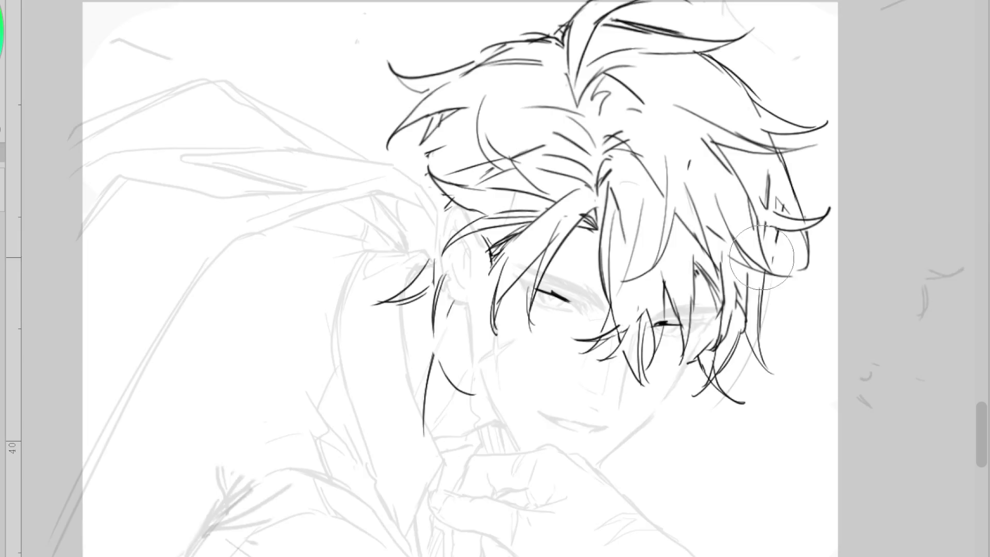
pyautogui.moveTo(769, 217)
pyautogui.mouseDown()
pyautogui.moveTo(802, 284)
pyautogui.moveTo(820, 294)
pyautogui.mouseUp()
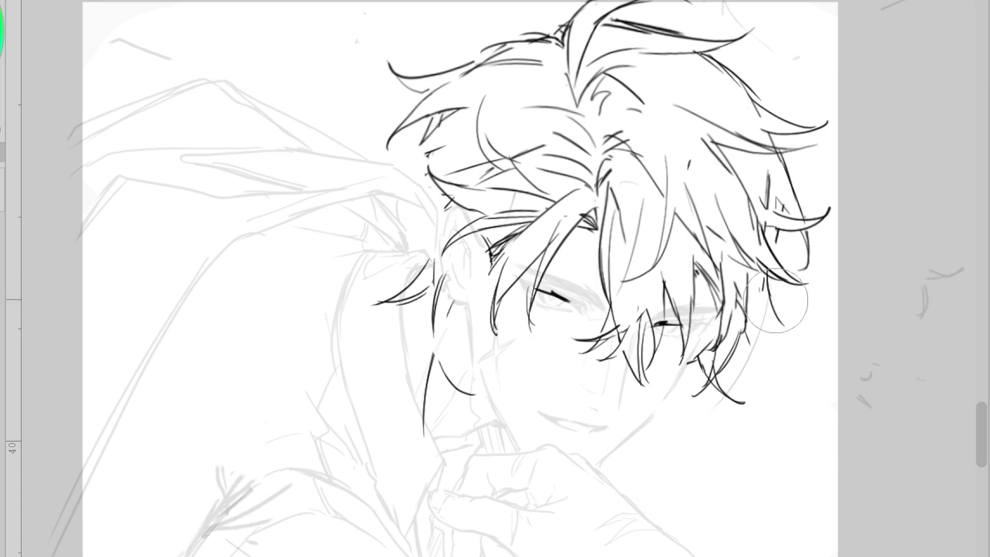
pyautogui.moveTo(767, 298); pyautogui.dragTo(746, 330)
pyautogui.moveTo(768, 282)
pyautogui.mouseDown()
pyautogui.moveTo(815, 322)
pyautogui.moveTo(806, 326)
pyautogui.mouseUp()
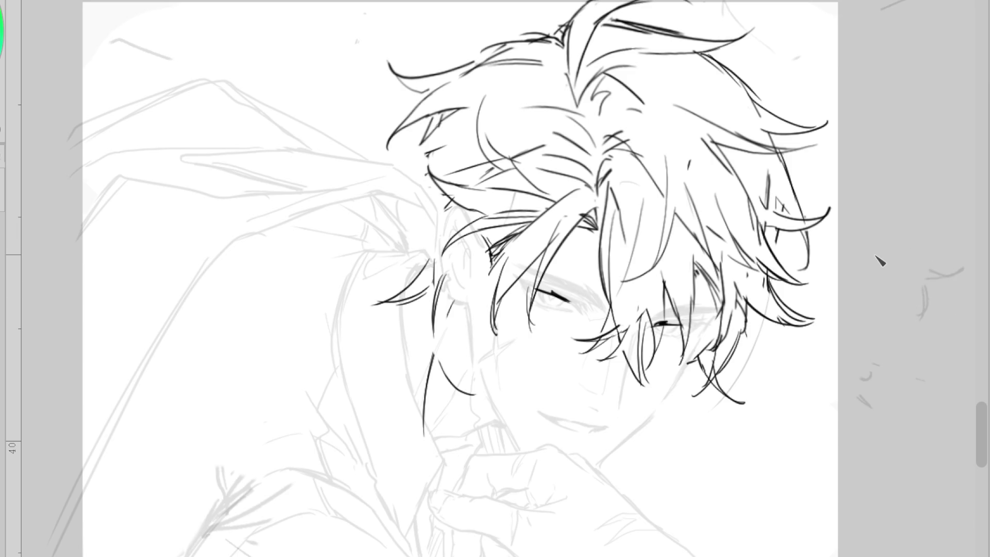
# - Replace the short upper strokes with long strands sweeping down the side of the head
pyautogui.moveTo(466, 138); pyautogui.dragTo(402, 155)
pyautogui.moveTo(444, 113); pyautogui.dragTo(392, 170)
pyautogui.moveTo(508, 71); pyautogui.dragTo(351, 181)
pyautogui.moveTo(418, 146)
pyautogui.mouseDown()
pyautogui.moveTo(397, 209)
pyautogui.moveTo(357, 226)
pyautogui.mouseUp()
pyautogui.moveTo(432, 227); pyautogui.dragTo(393, 271)
pyautogui.moveTo(423, 209)
pyautogui.mouseDown()
pyautogui.moveTo(434, 320)
pyautogui.moveTo(365, 357)
pyautogui.mouseUp()
# - Draw strands sweeping down past the cheek toward the chin, redrawing the ones that miss
pyautogui.moveTo(442, 375)
pyautogui.mouseDown()
pyautogui.moveTo(429, 442)
pyautogui.moveTo(366, 471)
pyautogui.mouseUp()
pyautogui.moveTo(443, 322)
pyautogui.mouseDown()
pyautogui.moveTo(477, 393)
pyautogui.moveTo(504, 397)
pyautogui.mouseUp()
pyautogui.moveTo(429, 276); pyautogui.dragTo(419, 444)
pyautogui.moveTo(441, 392); pyautogui.dragTo(417, 457)
pyautogui.hotkey('ctrl', 'z')
pyautogui.hotkey('ctrl', 'z')
pyautogui.moveTo(435, 411)
pyautogui.mouseDown()
pyautogui.moveTo(417, 438)
pyautogui.moveTo(368, 472)
pyautogui.mouseUp()
pyautogui.moveTo(454, 370)
pyautogui.mouseDown()
pyautogui.moveTo(420, 461)
pyautogui.moveTo(364, 491)
pyautogui.mouseUp()
pyautogui.hotkey('ctrl', 'z')
pyautogui.hotkey('ctrl', 'z')
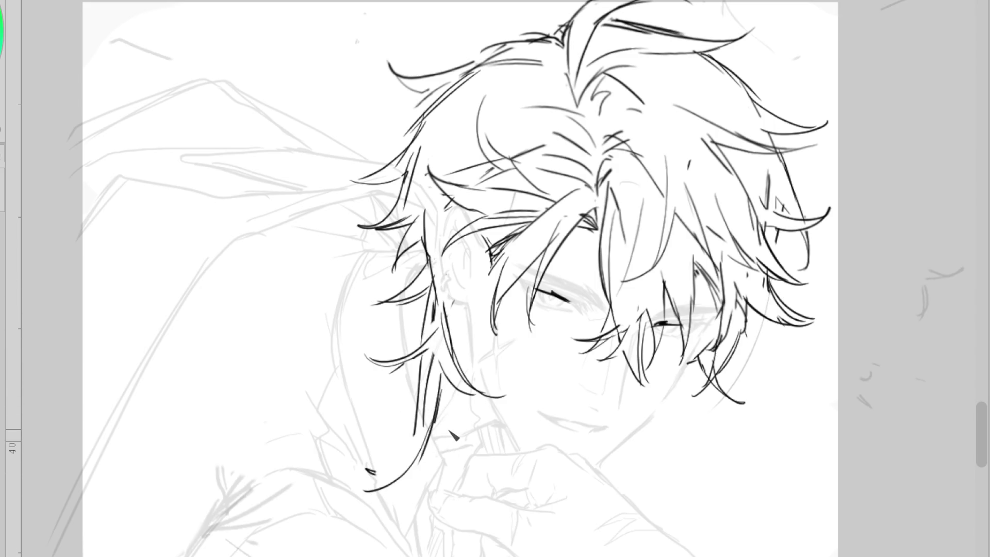
# - Redraw the vertical strands beside the face and erase an unwanted lower strand
pyautogui.moveTo(437, 257); pyautogui.dragTo(436, 281)
pyautogui.moveTo(438, 193); pyautogui.dragTo(425, 258)
pyautogui.hotkey('ctrl', 'z')
pyautogui.moveTo(433, 190); pyautogui.dragTo(431, 289)
pyautogui.moveTo(434, 248); pyautogui.dragTo(438, 325)
pyautogui.moveTo(479, 284)
pyautogui.mouseDown()
pyautogui.moveTo(428, 346)
pyautogui.moveTo(342, 360)
pyautogui.moveTo(428, 332)
pyautogui.mouseUp()
# - Rework the lowest strand into one long curling double line reaching toward the chin
pyautogui.moveTo(438, 292); pyautogui.dragTo(384, 369)
pyautogui.hotkey('ctrl', 'z')
pyautogui.moveTo(439, 351); pyautogui.dragTo(361, 378)
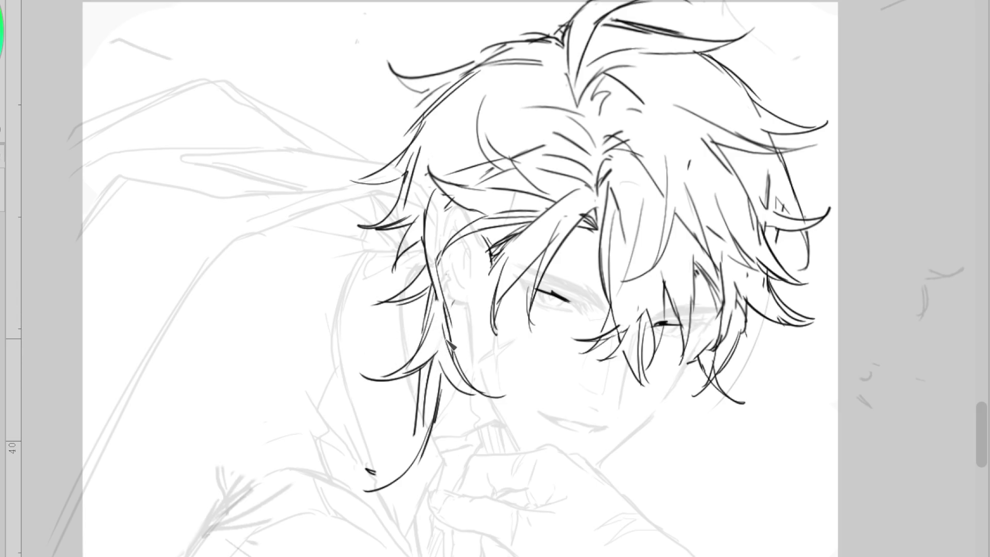
pyautogui.moveTo(383, 436)
pyautogui.mouseDown()
pyautogui.moveTo(377, 466)
pyautogui.moveTo(401, 467)
pyautogui.moveTo(402, 478)
pyautogui.mouseUp()
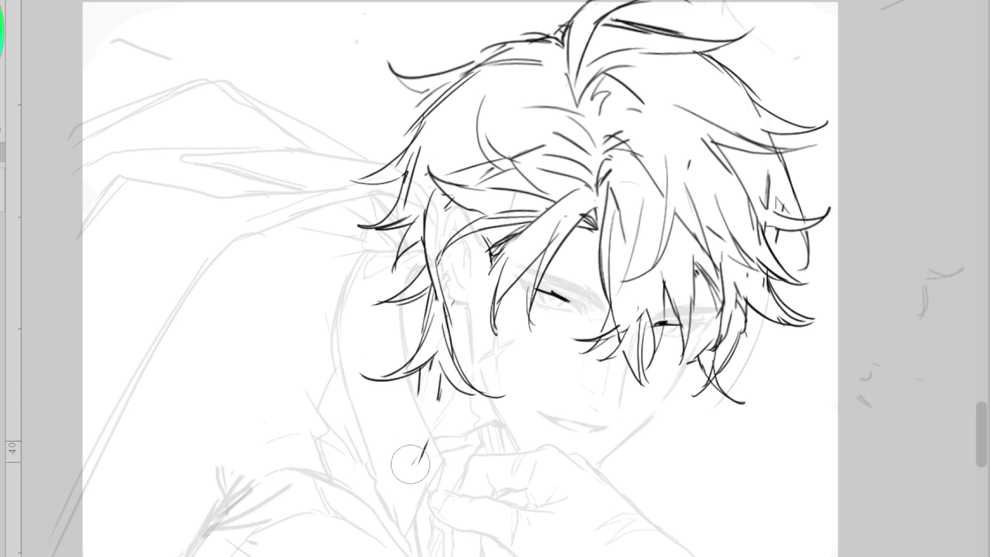
pyautogui.moveTo(440, 394); pyautogui.dragTo(401, 474)
pyautogui.moveTo(440, 393); pyautogui.dragTo(387, 513)
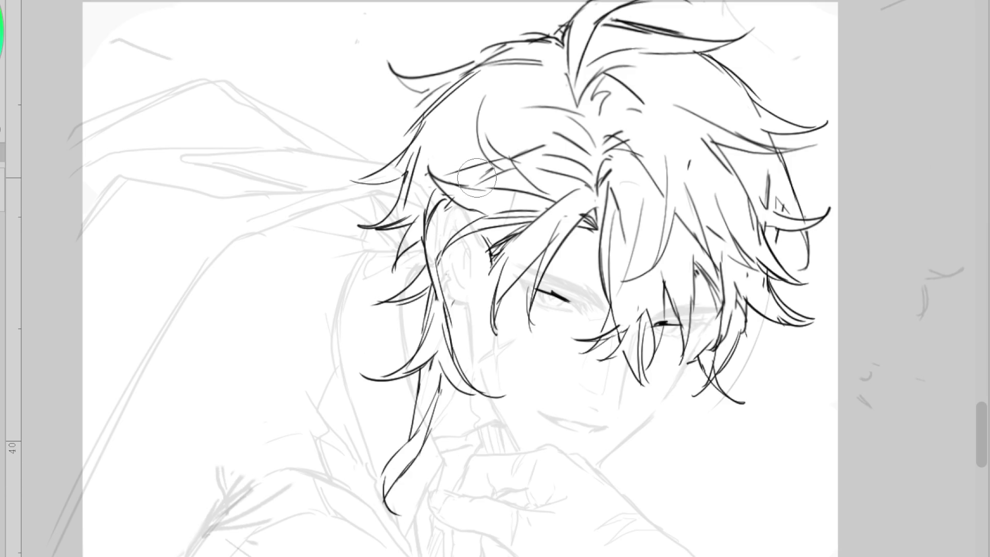
# - Add long curves across the top of the hair, redrawing the last one more neatly
pyautogui.moveTo(490, 88); pyautogui.dragTo(535, 164)
pyautogui.moveTo(480, 61)
pyautogui.mouseDown()
pyautogui.moveTo(442, 138)
pyautogui.moveTo(377, 123)
pyautogui.mouseUp()
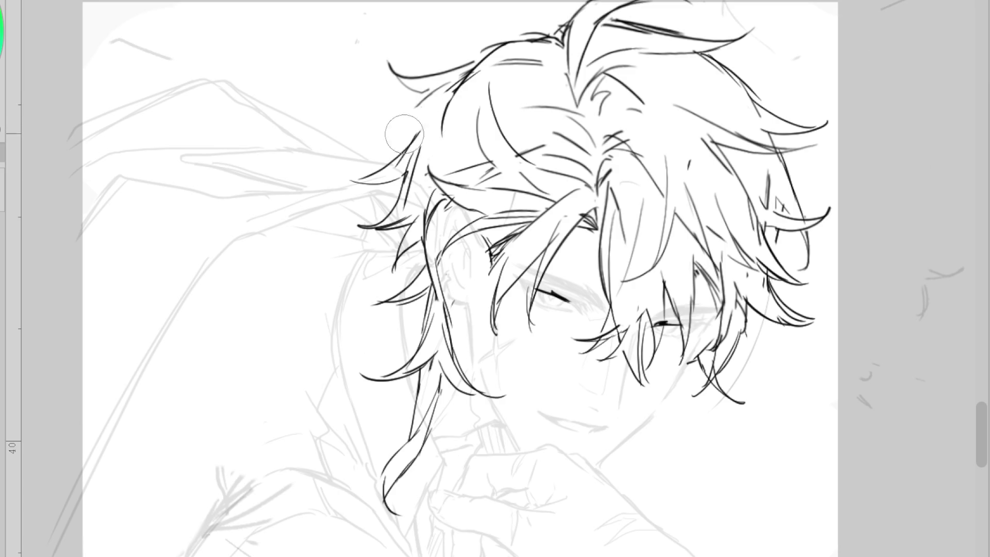
pyautogui.moveTo(444, 85); pyautogui.dragTo(376, 146)
pyautogui.hotkey('ctrl', 'z')
pyautogui.moveTo(447, 88)
pyautogui.mouseDown()
pyautogui.moveTo(379, 151)
pyautogui.moveTo(416, 196)
pyautogui.moveTo(412, 185)
pyautogui.mouseUp()
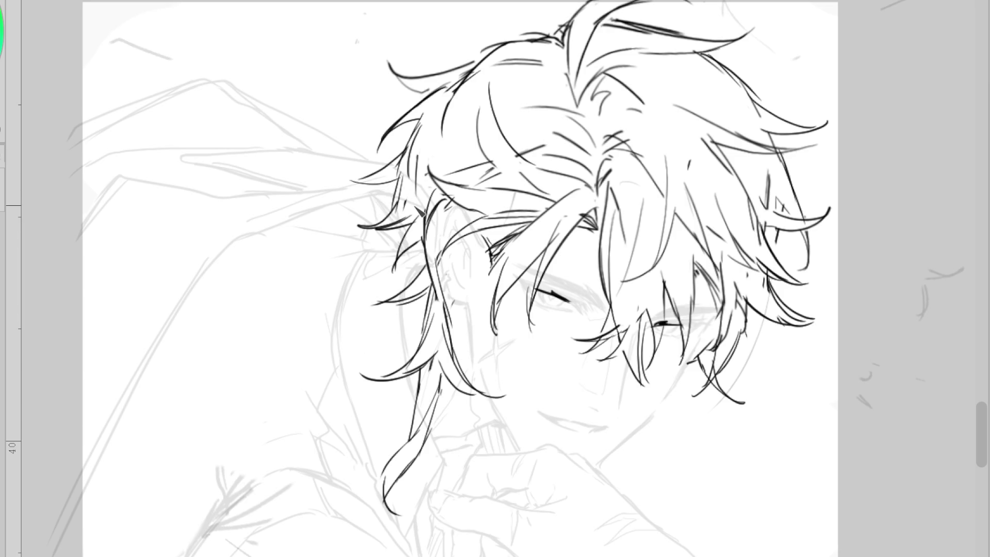
# - Try a curve below the face, then remove it
pyautogui.moveTo(668, 395); pyautogui.dragTo(655, 514)
pyautogui.hotkey('ctrl', 'z')
pyautogui.moveTo(628, 445); pyautogui.dragTo(622, 485)
pyautogui.hotkey('ctrl', 'z')
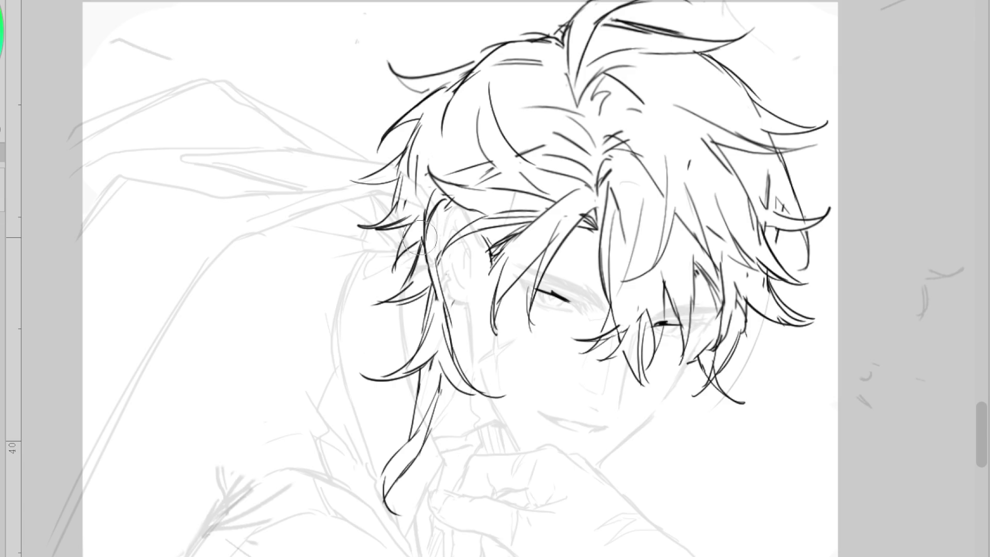
pyautogui.scroll(-2, 437, 240)
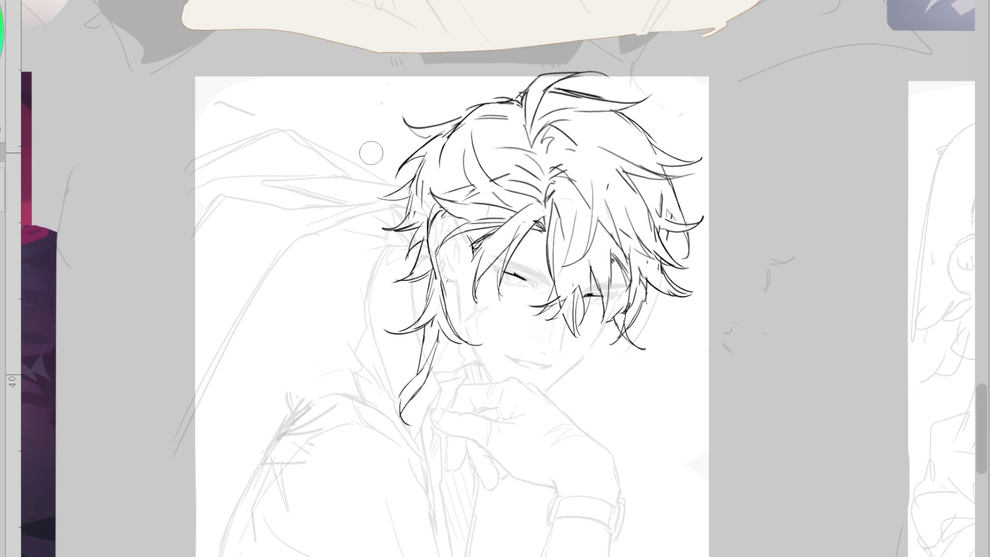
# - Redo the strokes along the top of the head and add a short hair tip at the top-left
pyautogui.hotkey('ctrl', 'z')
pyautogui.hotkey('ctrl', 'z')
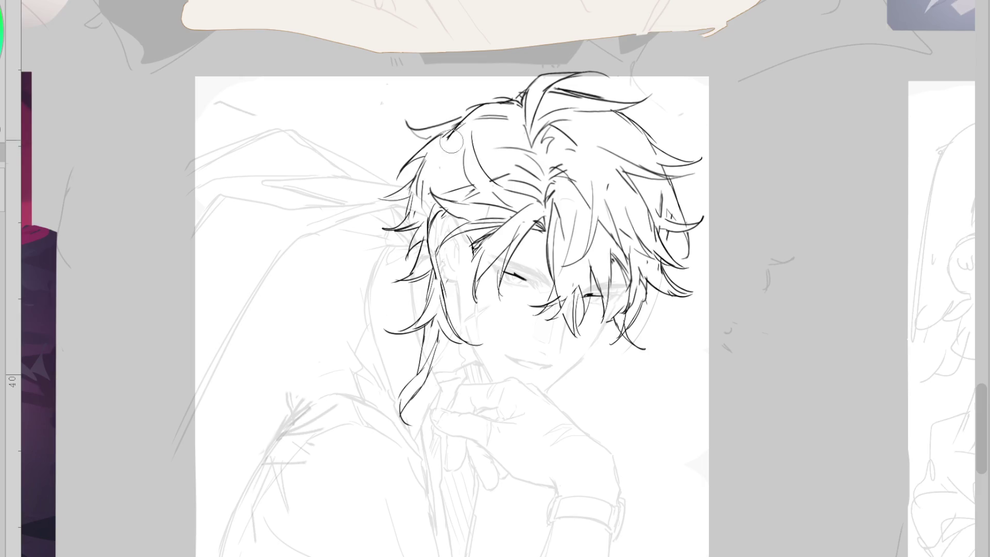
pyautogui.moveTo(468, 110); pyautogui.dragTo(516, 98)
pyautogui.moveTo(572, 88); pyautogui.dragTo(550, 109)
pyautogui.moveTo(440, 113); pyautogui.dragTo(498, 109)
pyautogui.hotkey('ctrl', 'z')
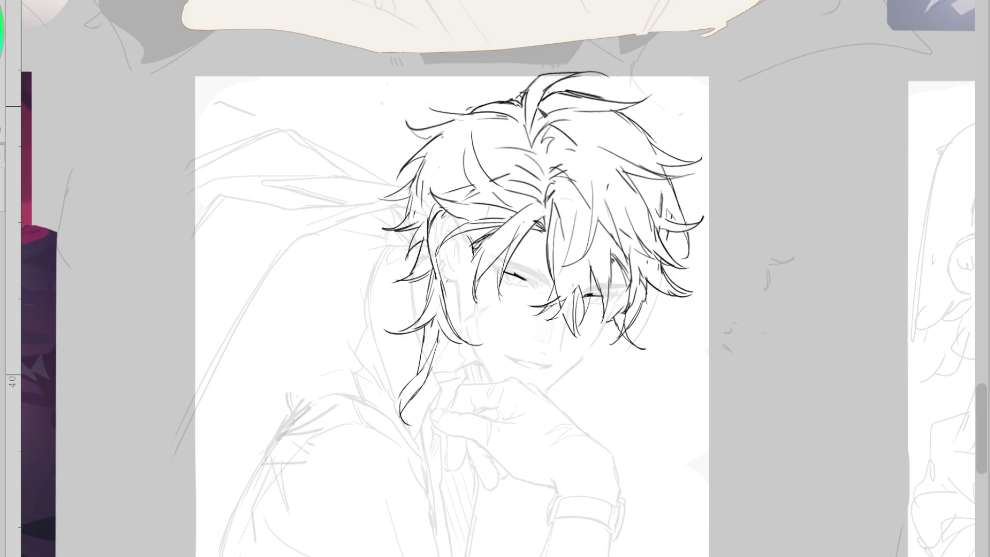
pyautogui.moveTo(464, 118); pyautogui.dragTo(470, 125)
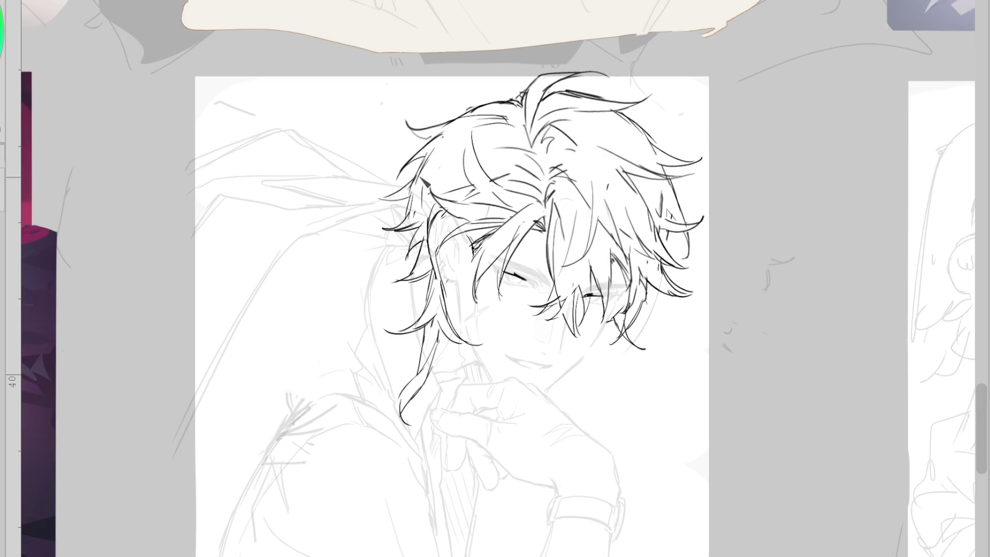
# - Add short and dark strands along the hair's edge, discarding a long strand curling down the side
pyautogui.moveTo(421, 189); pyautogui.dragTo(432, 212)
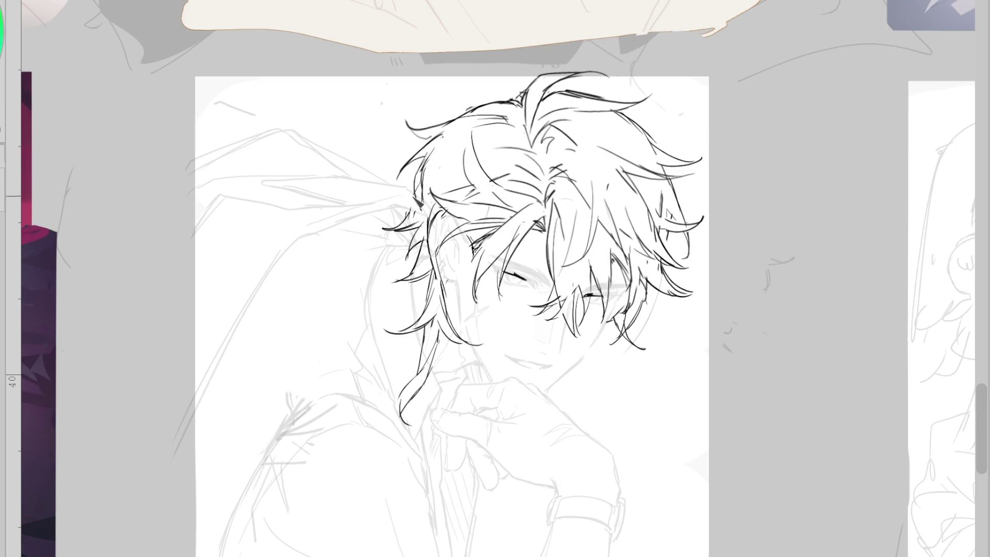
pyautogui.hotkey('ctrl', 'z')
pyautogui.moveTo(427, 189)
pyautogui.mouseDown()
pyautogui.moveTo(440, 197)
pyautogui.moveTo(398, 227)
pyautogui.mouseUp()
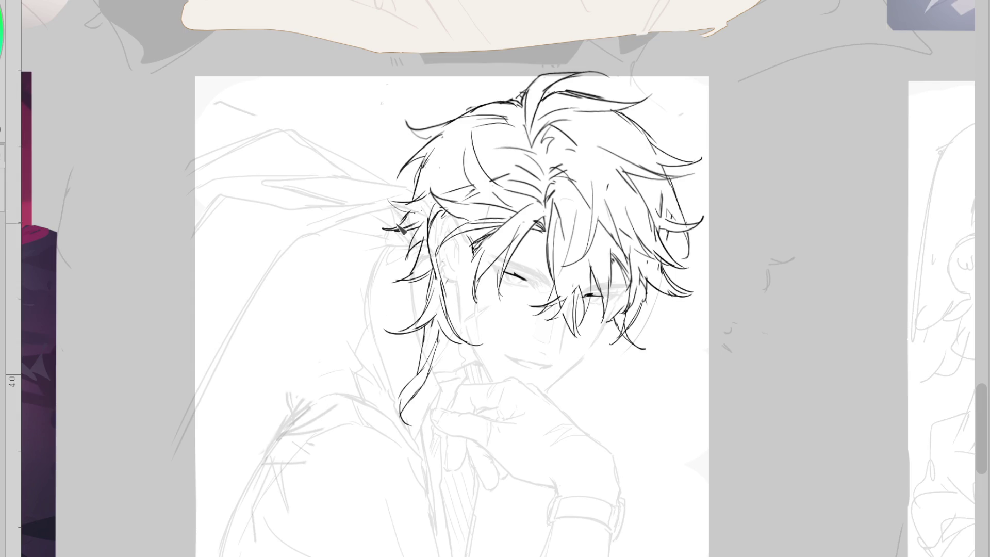
pyautogui.moveTo(445, 210); pyautogui.dragTo(436, 252)
pyautogui.hotkey('ctrl', 'z')
pyautogui.moveTo(427, 218)
pyautogui.mouseDown()
pyautogui.moveTo(440, 301)
pyautogui.moveTo(443, 282)
pyautogui.mouseUp()
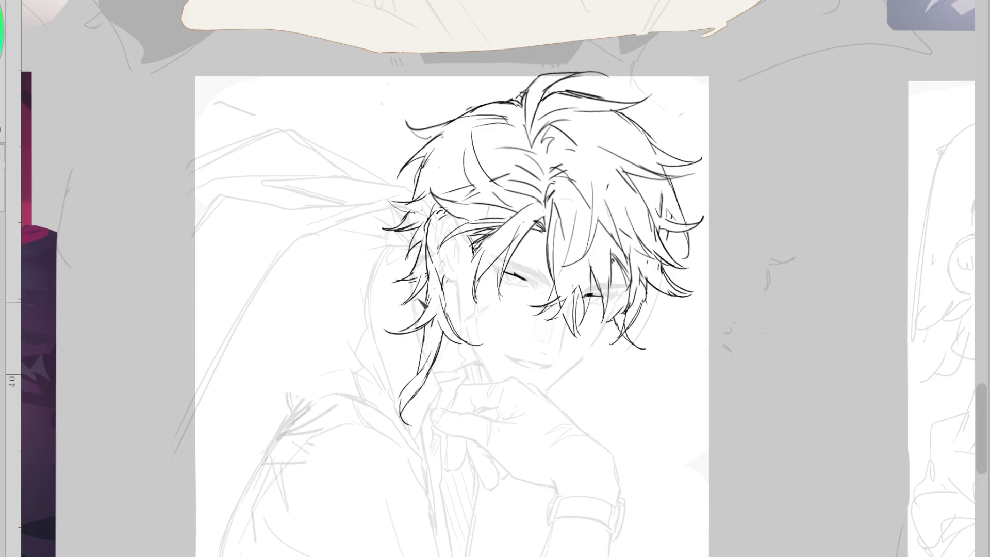
pyautogui.moveTo(513, 144); pyautogui.dragTo(354, 349)
pyautogui.hotkey('ctrl', 'z')
# - Ink thin strands hanging down beside the right eye, undoing the crossing and overlong strokes
pyautogui.scroll(2, 652, 267)
pyautogui.moveTo(607, 337)
pyautogui.mouseDown()
pyautogui.moveTo(588, 397)
pyautogui.moveTo(588, 374)
pyautogui.mouseUp()
pyautogui.hotkey('ctrl', 'z')
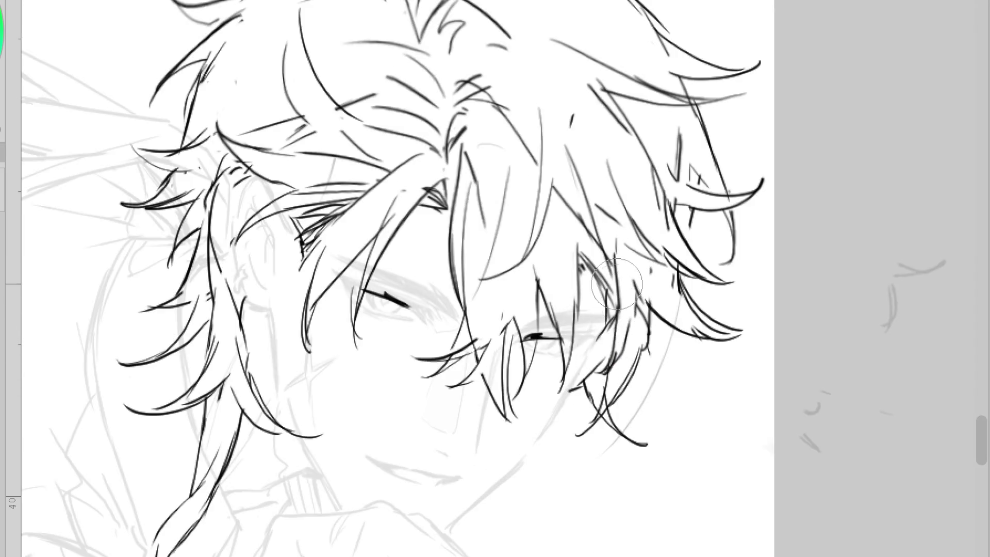
pyautogui.moveTo(614, 333); pyautogui.dragTo(586, 395)
pyautogui.moveTo(637, 314); pyautogui.dragTo(588, 397)
pyautogui.moveTo(642, 369)
pyautogui.mouseDown()
pyautogui.moveTo(614, 412)
pyautogui.moveTo(615, 389)
pyautogui.moveTo(565, 436)
pyautogui.mouseUp()
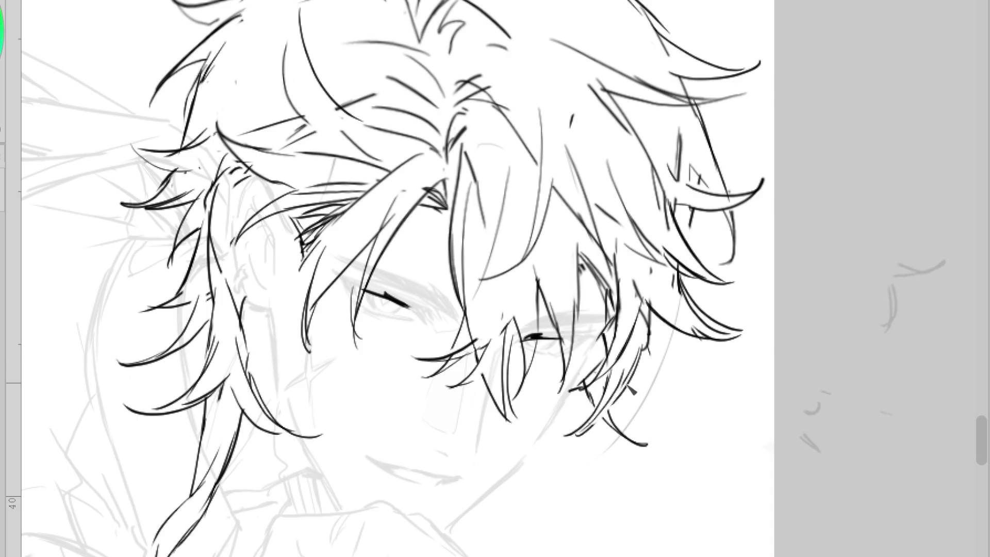
pyautogui.hotkey('ctrl', 'z')
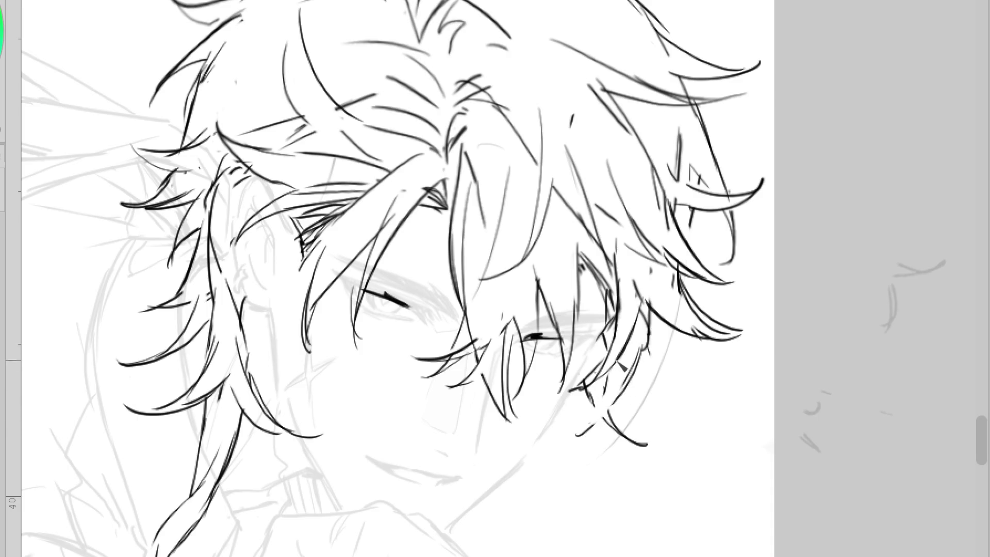
pyautogui.moveTo(617, 369); pyautogui.dragTo(578, 435)
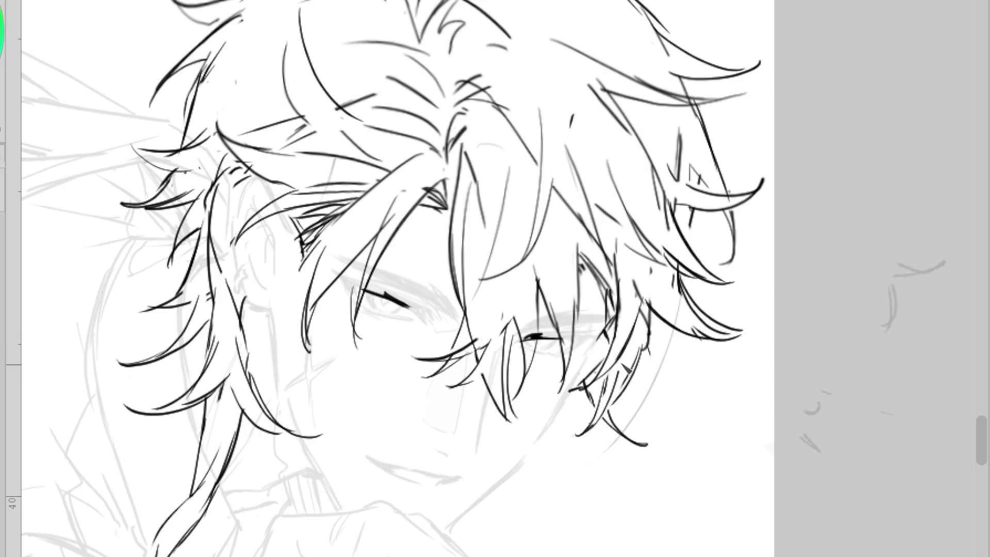
pyautogui.hotkey('ctrl', 'z')
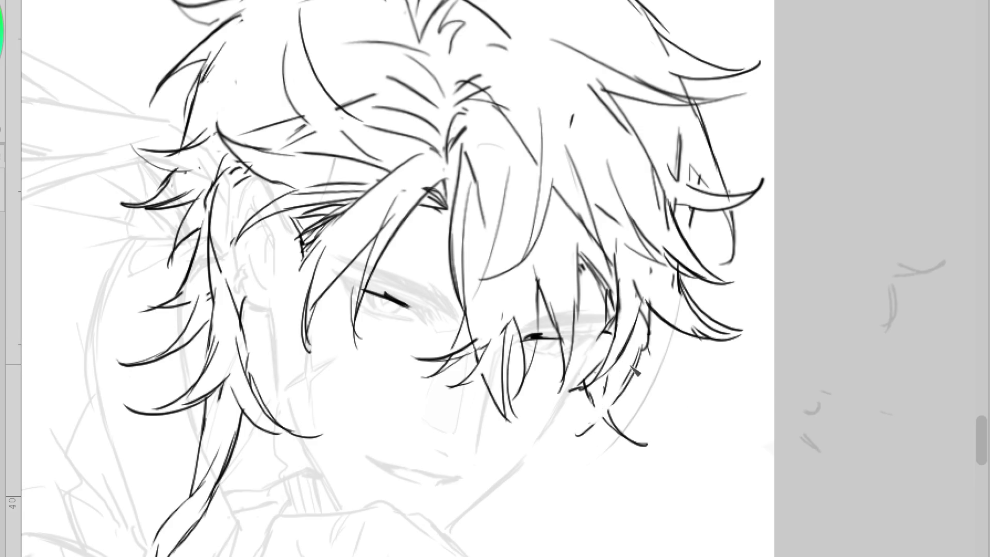
pyautogui.moveTo(647, 315)
pyautogui.mouseDown()
pyautogui.moveTo(631, 394)
pyautogui.moveTo(565, 438)
pyautogui.mouseUp()
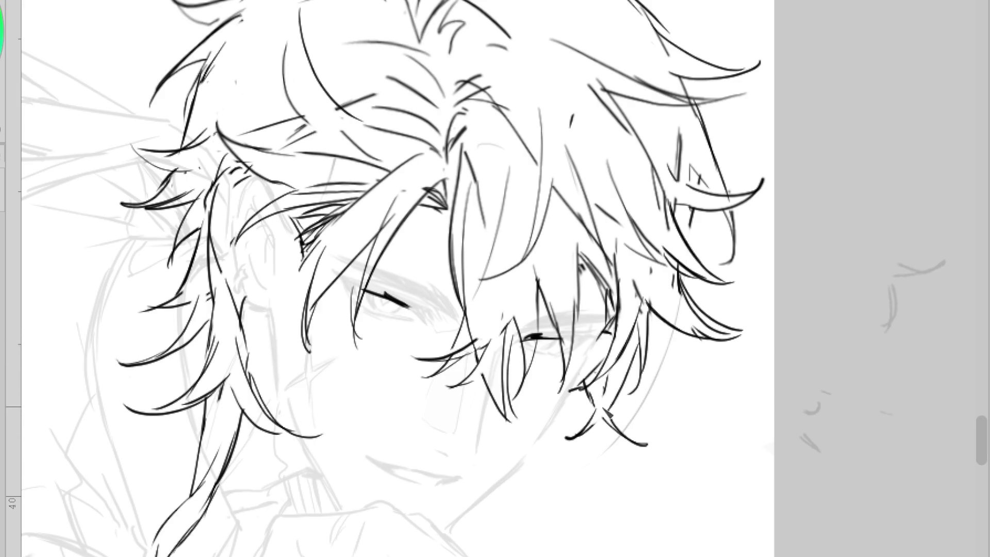
pyautogui.scroll(-2, 590, 355)
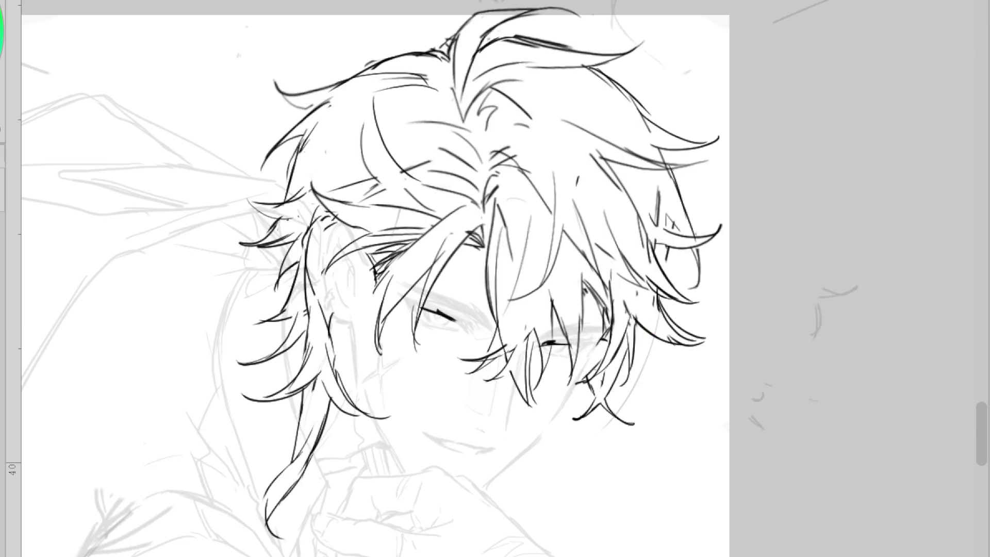
# - Erase the topmost strands above the parting and redraw them as a long strand along the head
pyautogui.press('e')
pyautogui.moveTo(474, 23); pyautogui.dragTo(605, 6)
pyautogui.press('p')
pyautogui.moveTo(531, 31); pyautogui.dragTo(477, 23)
pyautogui.moveTo(468, 20); pyautogui.dragTo(453, 56)
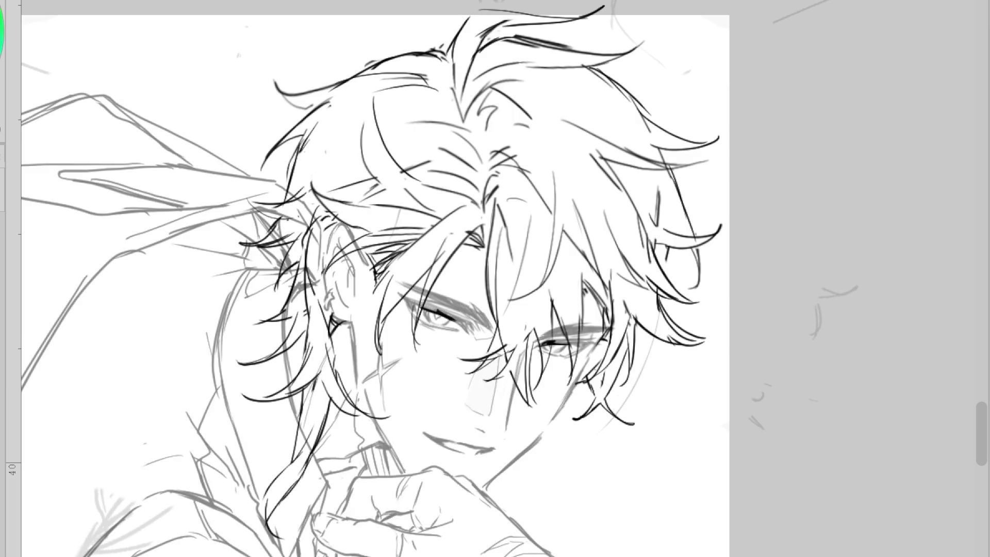
# - Refine the strands beside the ear and add a short curved strand under the right eye's hair
pyautogui.moveTo(374, 270); pyautogui.dragTo(361, 255)
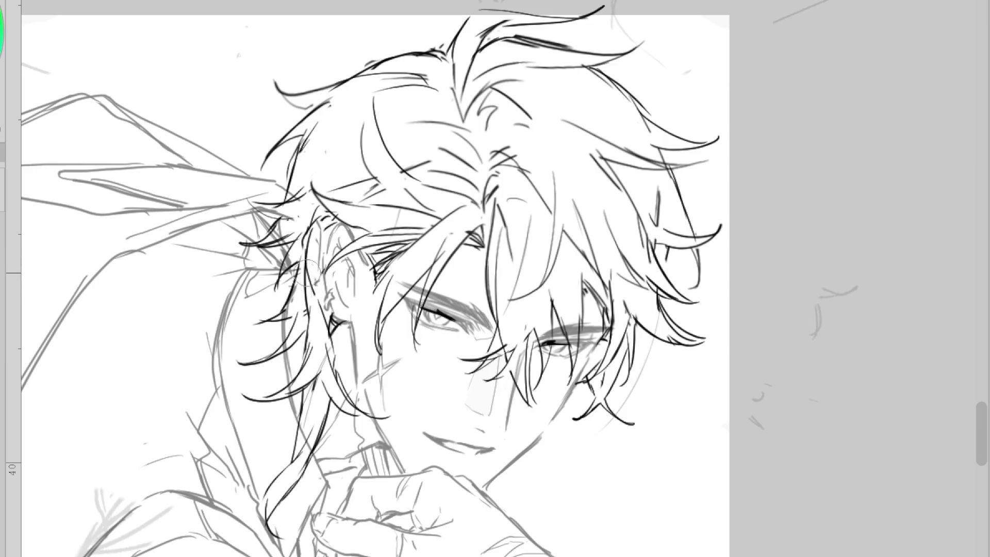
pyautogui.moveTo(330, 355); pyautogui.dragTo(317, 394)
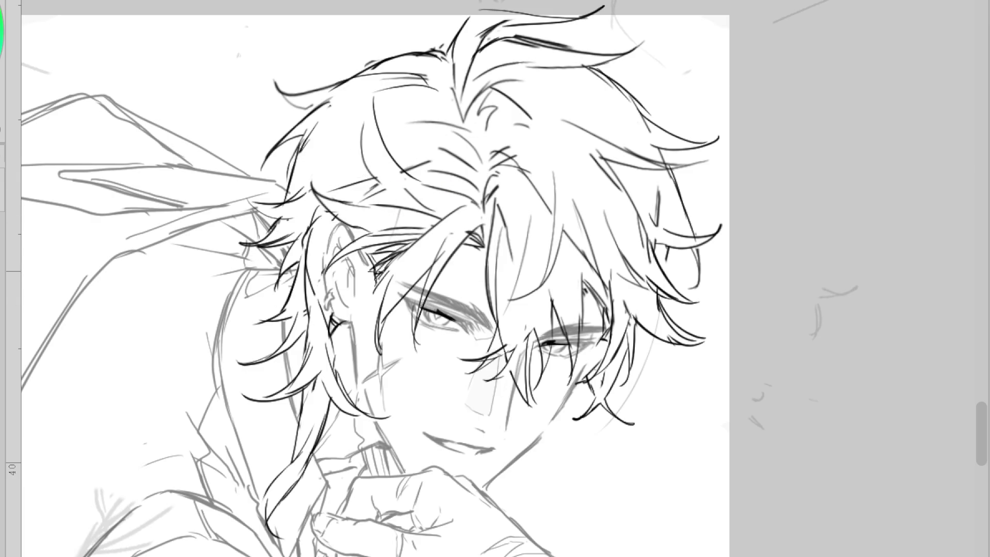
pyautogui.moveTo(579, 388); pyautogui.dragTo(562, 457)
pyautogui.hotkey('ctrl', 'z')
pyautogui.moveTo(573, 419); pyautogui.dragTo(594, 392)
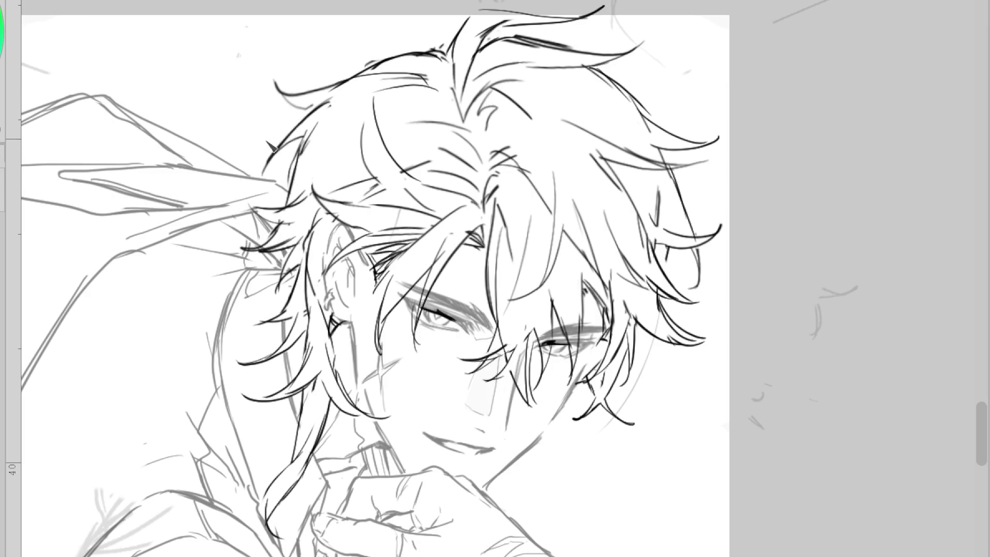
# - Check the mirrored view and replace the doubled crown strokes with one clean outline
pyautogui.scroll(2, 274, 126)
pyautogui.scroll(-1, 292, 140)
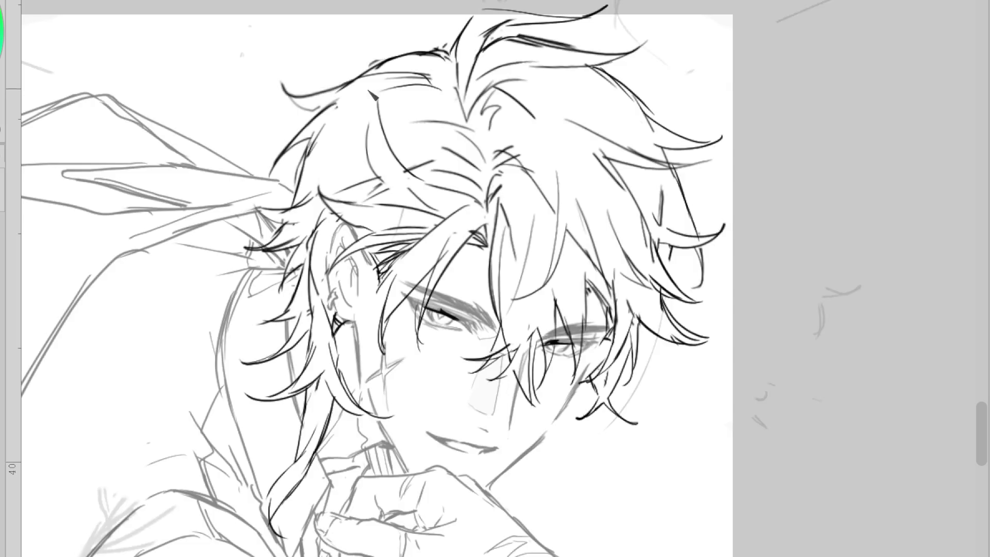
pyautogui.press('m')
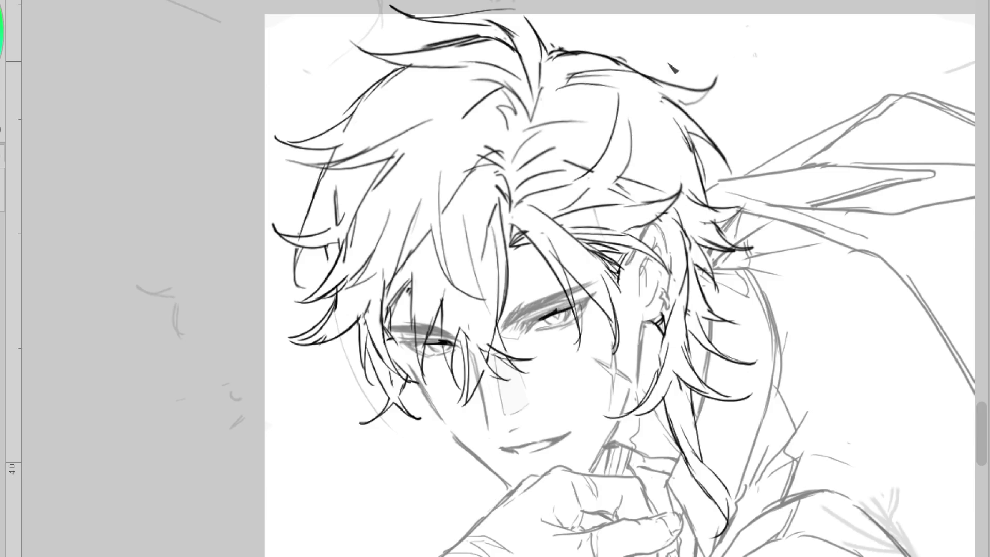
pyautogui.hotkey('ctrl', 'z')
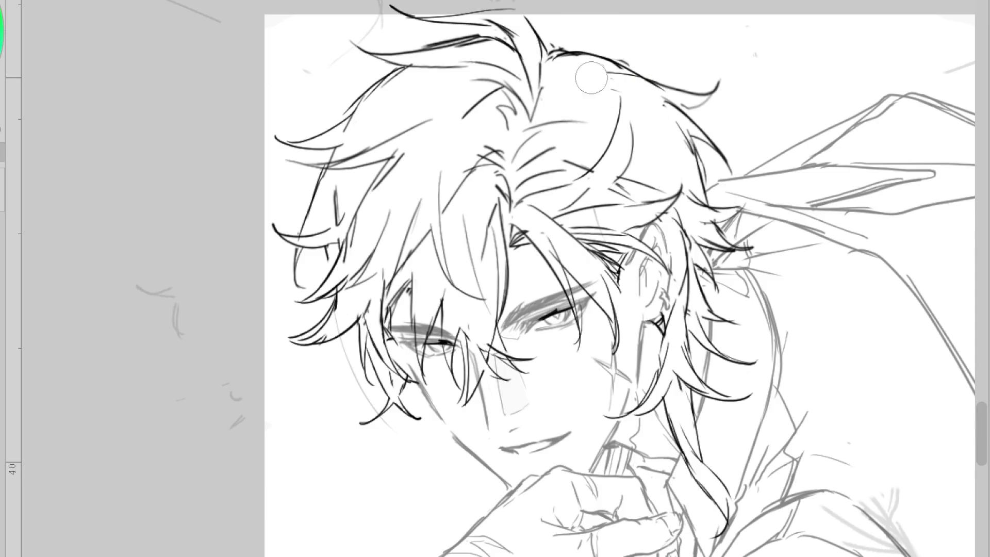
pyautogui.moveTo(549, 42); pyautogui.dragTo(627, 67)
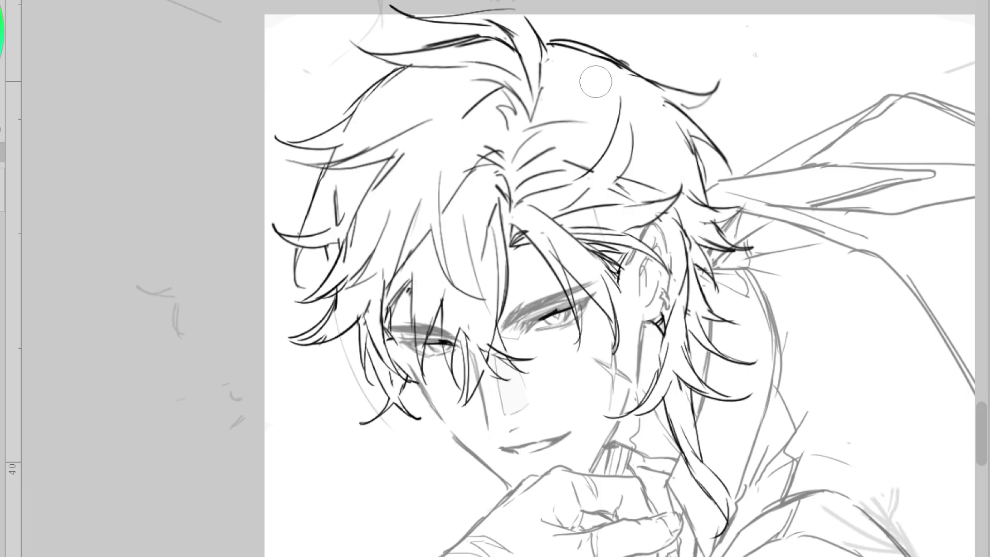
pyautogui.press('h')
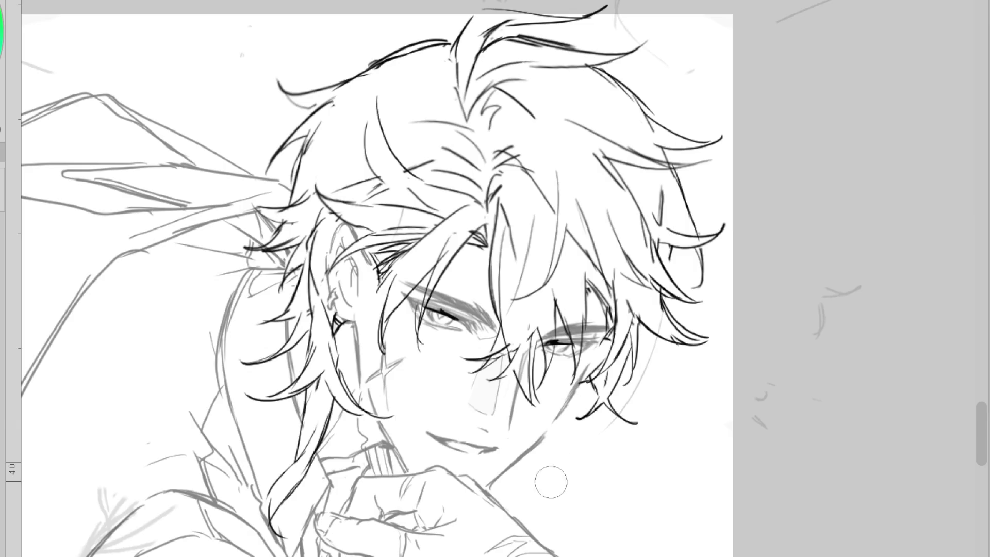
# - Ink short strokes below the jaw and over the neck, discarding the trial jaw lines
pyautogui.moveTo(585, 379)
pyautogui.mouseDown()
pyautogui.moveTo(552, 498)
pyautogui.moveTo(542, 461)
pyautogui.moveTo(529, 504)
pyautogui.mouseUp()
pyautogui.hotkey('ctrl', 'z')
pyautogui.hotkey('ctrl', 'z')
pyautogui.moveTo(518, 464)
pyautogui.mouseDown()
pyautogui.moveTo(512, 499)
pyautogui.moveTo(503, 498)
pyautogui.mouseUp()
pyautogui.moveTo(538, 454); pyautogui.dragTo(522, 480)
pyautogui.hotkey('ctrl', 'z')
pyautogui.moveTo(575, 393); pyautogui.dragTo(544, 448)
pyautogui.hotkey('ctrl', 'z')
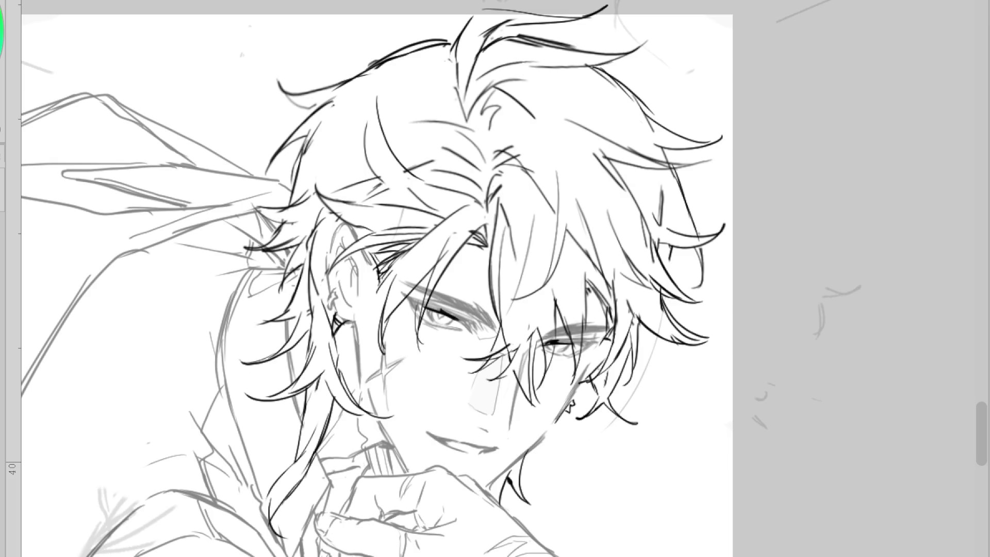
pyautogui.moveTo(541, 441); pyautogui.dragTo(548, 463)
pyautogui.moveTo(564, 443)
pyautogui.mouseDown()
pyautogui.moveTo(570, 450)
pyautogui.moveTo(591, 412)
pyautogui.moveTo(552, 465)
pyautogui.mouseUp()
# - Draw a V-shaped dangling earring below the ear, replacing the cross and zigzag attempts
pyautogui.moveTo(574, 422); pyautogui.dragTo(553, 466)
pyautogui.hotkey('ctrl', 'z')
pyautogui.hotkey('ctrl', 'z')
pyautogui.hotkey('ctrl', 'z')
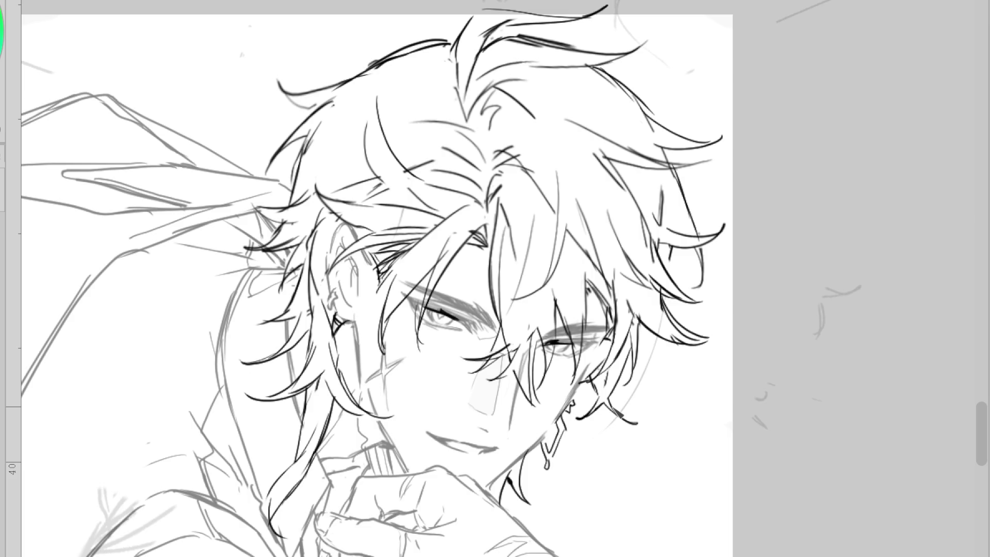
pyautogui.hotkey('ctrl', 'z')
pyautogui.hotkey('ctrl', 'z')
pyautogui.moveTo(569, 426); pyautogui.dragTo(598, 402)
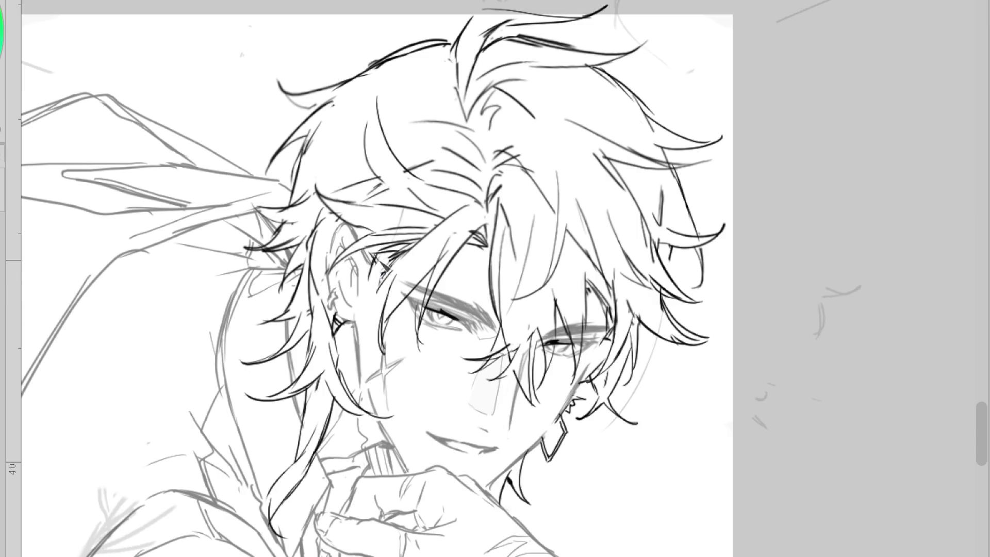
# - Sample the ink colour and draw a long hair strand over the ear from higher up
pyautogui.keyDown('alt'); pyautogui.click(383, 265); pyautogui.keyUp('alt')
pyautogui.moveTo(312, 317); pyautogui.dragTo(376, 274)
pyautogui.hotkey('ctrl', 'z')
pyautogui.moveTo(405, 236); pyautogui.dragTo(317, 325)
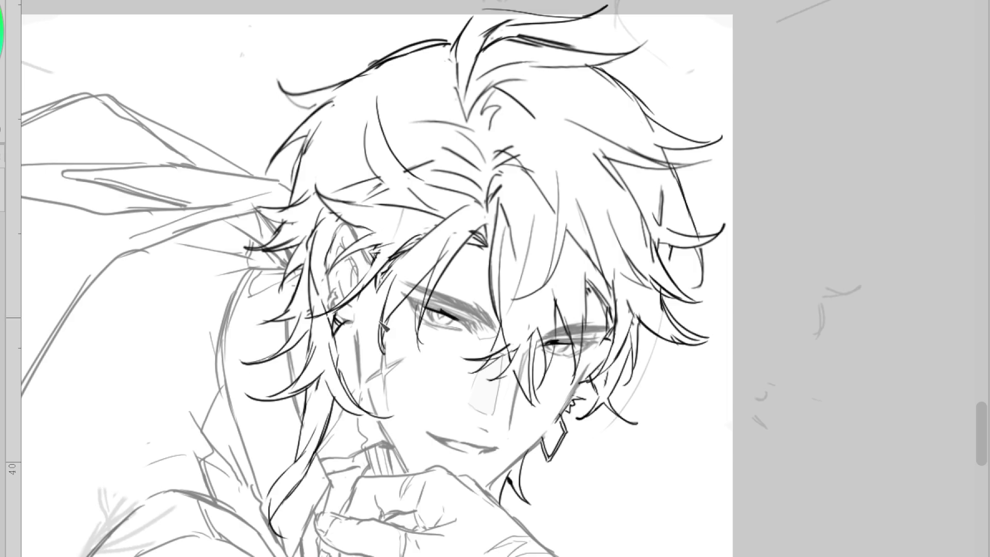
pyautogui.scroll(-3, 377, 334)
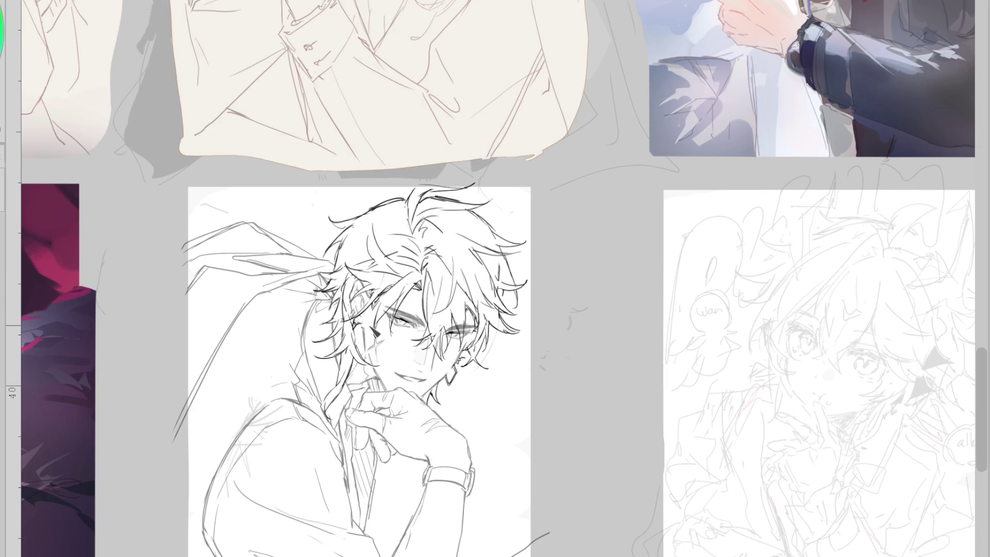
pyautogui.scroll(2, 330, 336)
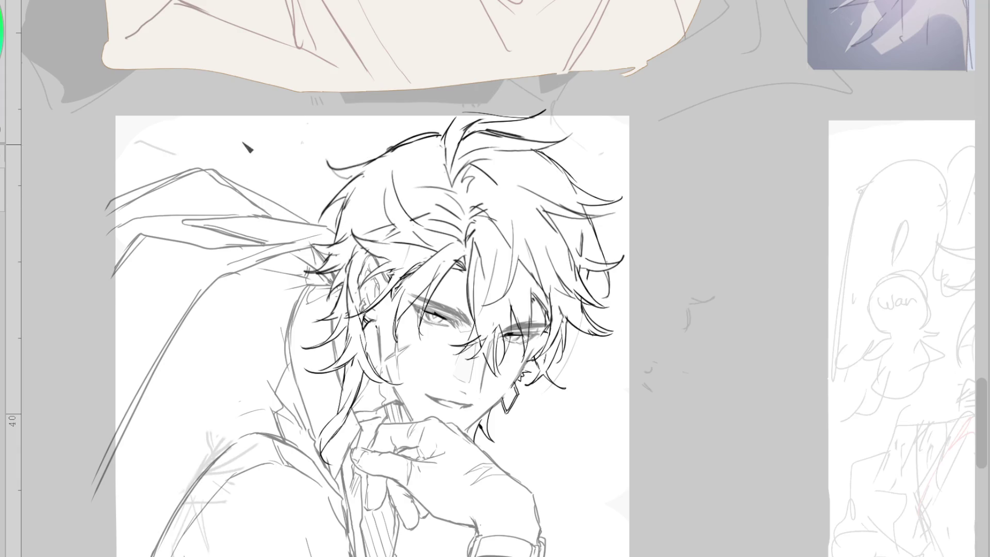
pyautogui.scroll(-3, 247, 153)
pyautogui.scroll(1, 480, 132)
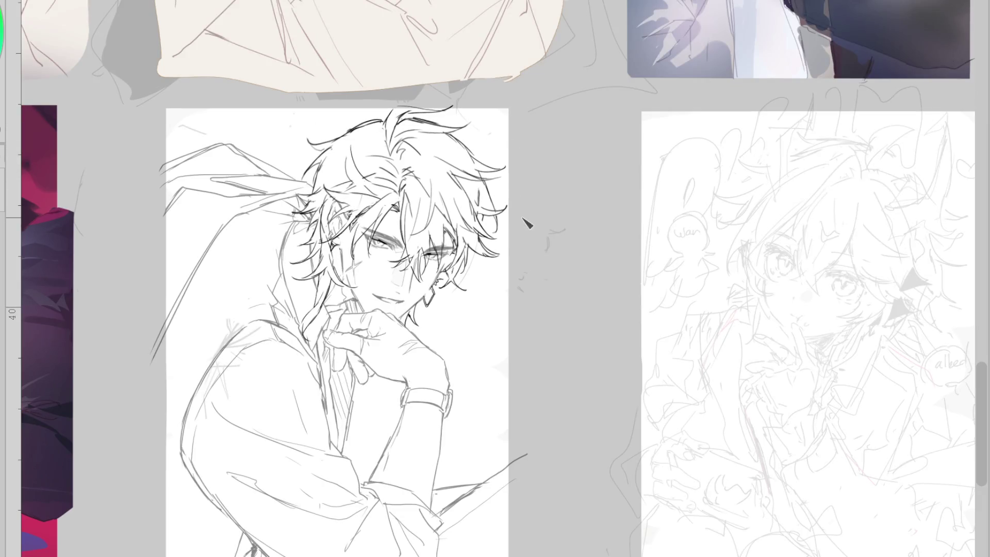
pyautogui.scroll(3, 492, 216)
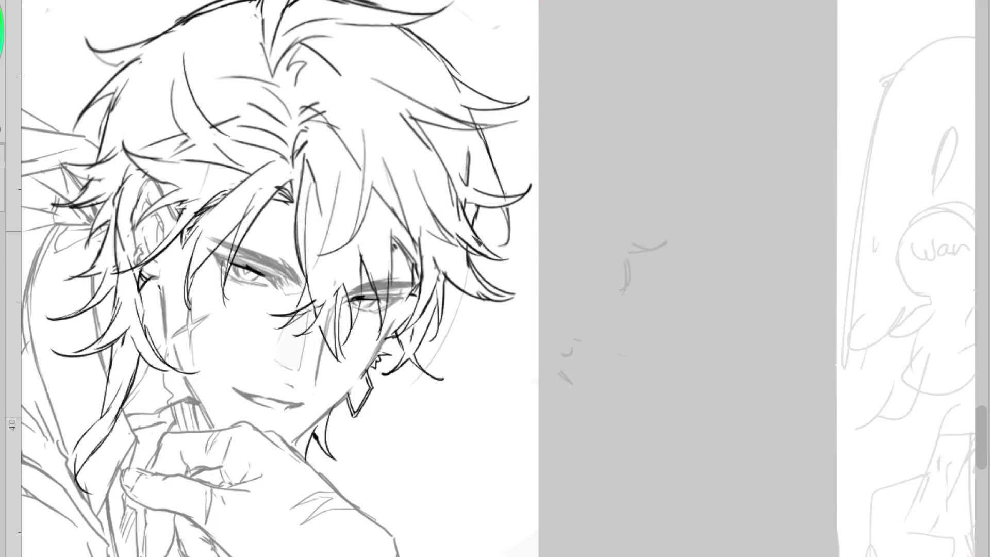
pyautogui.scroll(-3, 476, 217)
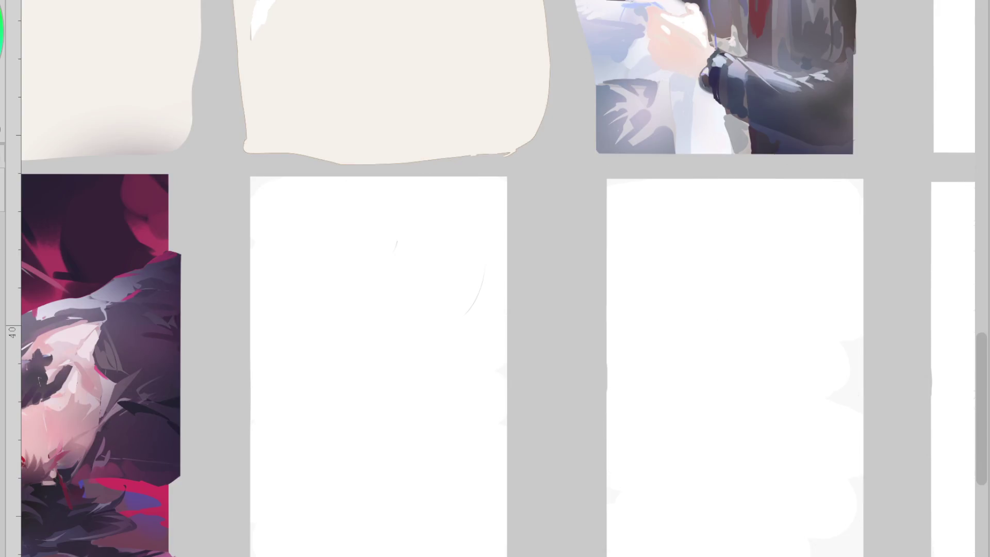
# - Erase the stray sketch marks at the lower-left and top-left of the canvas
pyautogui.press('e')
pyautogui.moveTo(327, 380); pyautogui.dragTo(287, 404)
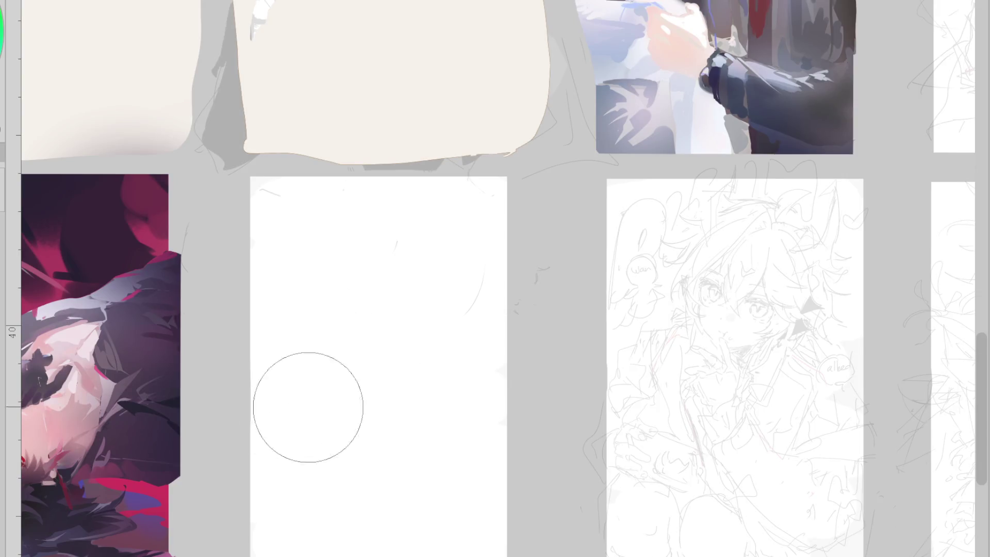
pyautogui.moveTo(310, 212); pyautogui.dragTo(261, 221)
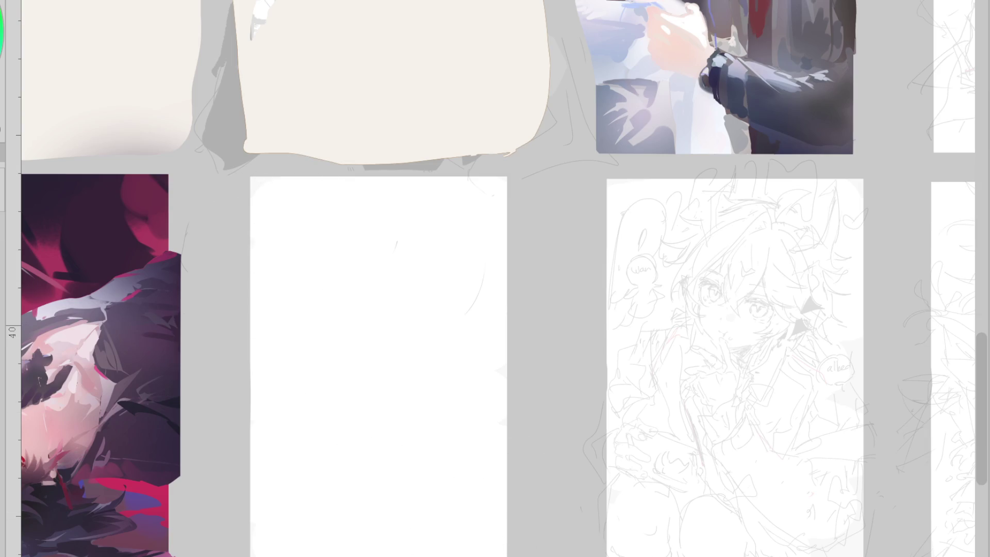
pyautogui.press('m')
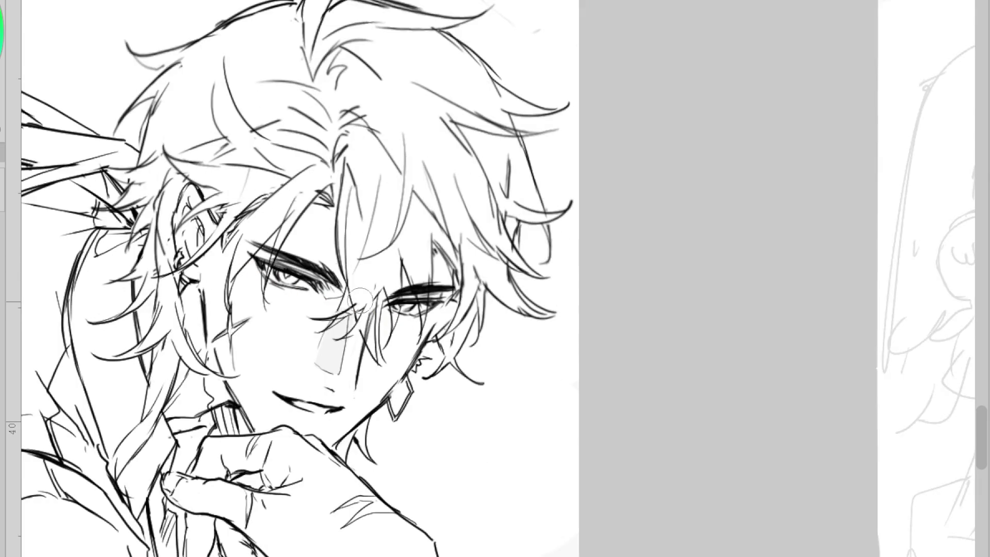
# - Darken the nose bridge line and add a small earring loop below the left ear
pyautogui.moveTo(361, 309); pyautogui.dragTo(334, 321)
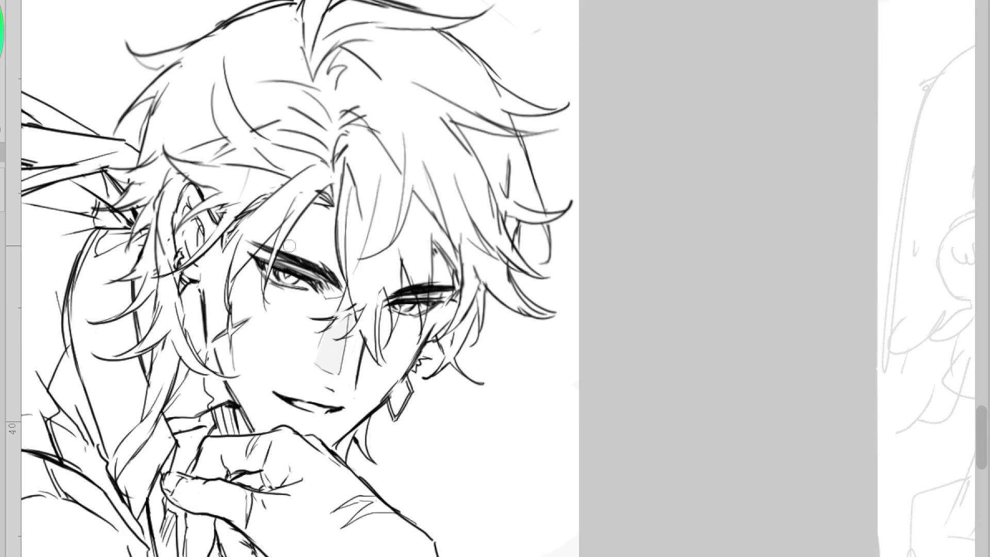
pyautogui.hscroll(-3, 534, 249)
pyautogui.moveTo(269, 281); pyautogui.dragTo(274, 337)
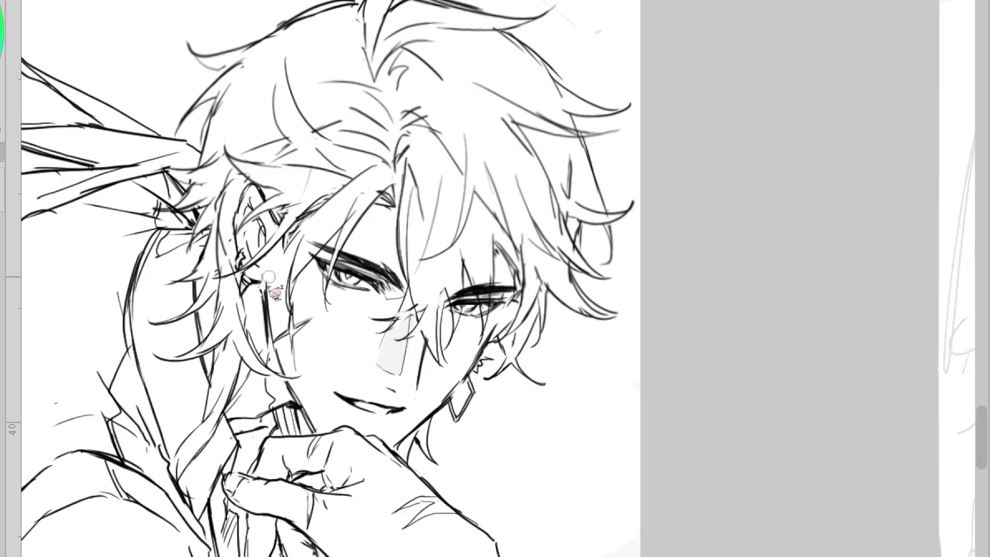
pyautogui.moveTo(259, 274); pyautogui.dragTo(258, 281)
# - Ink the cheek-to-jaw line with short hatching strokes by the jaw
pyautogui.moveTo(268, 317); pyautogui.dragTo(292, 387)
pyautogui.moveTo(270, 380); pyautogui.dragTo(286, 393)
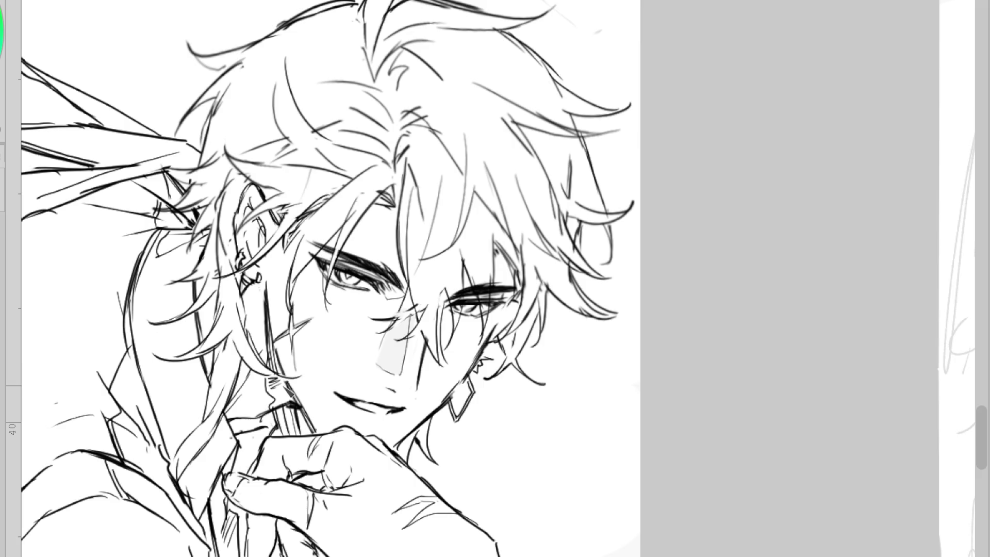
pyautogui.scroll(-2, 388, 366)
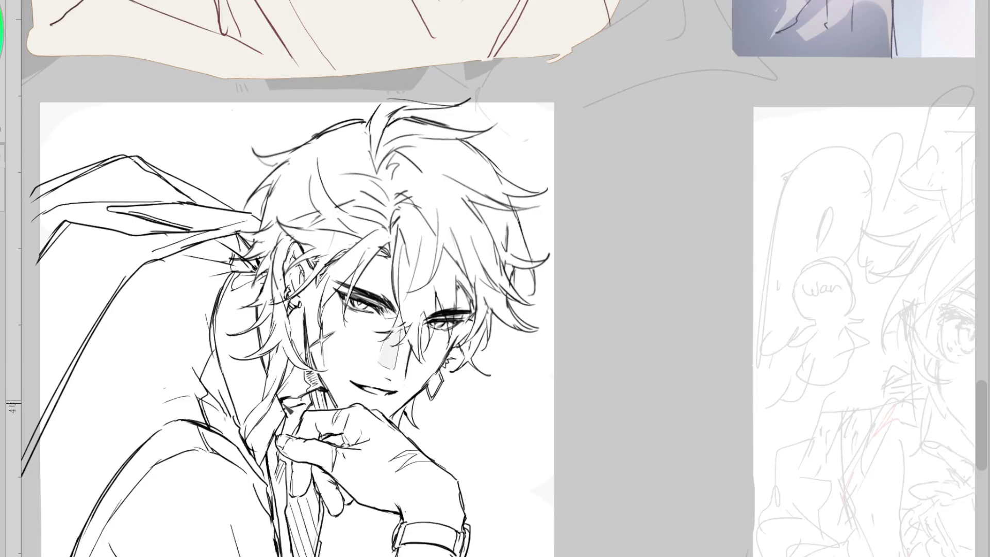
# - Ink curled hair strands at the head's upper-left
pyautogui.scroll(-1, 541, 57)
pyautogui.scroll(1, 541, 195)
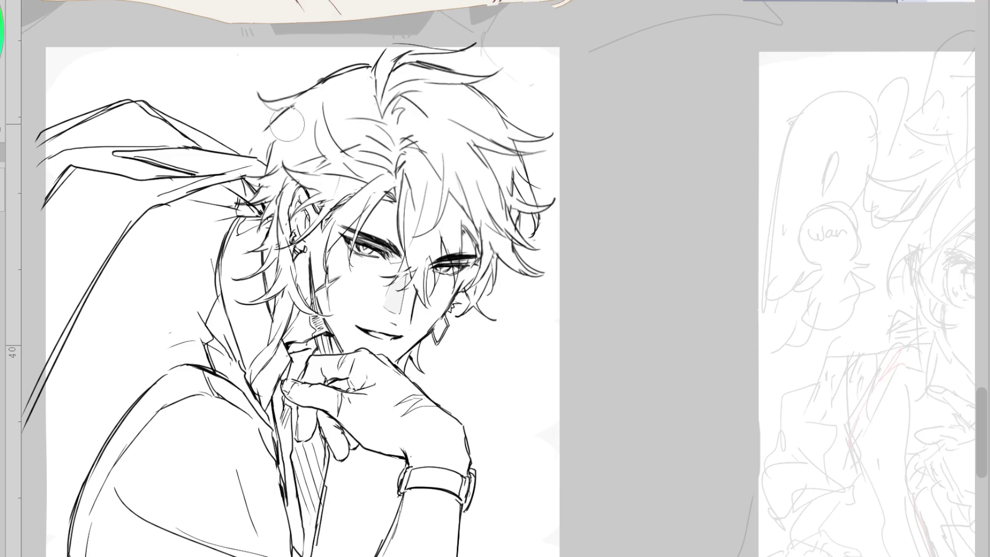
pyautogui.moveTo(281, 116); pyautogui.dragTo(248, 109)
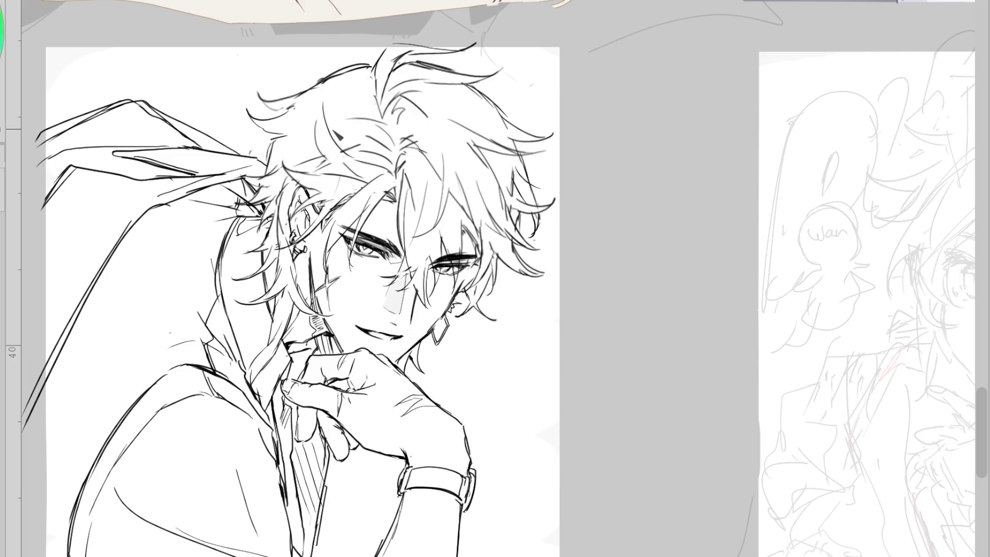
pyautogui.moveTo(271, 147)
pyautogui.mouseDown()
pyautogui.moveTo(246, 151)
pyautogui.moveTo(272, 150)
pyautogui.mouseUp()
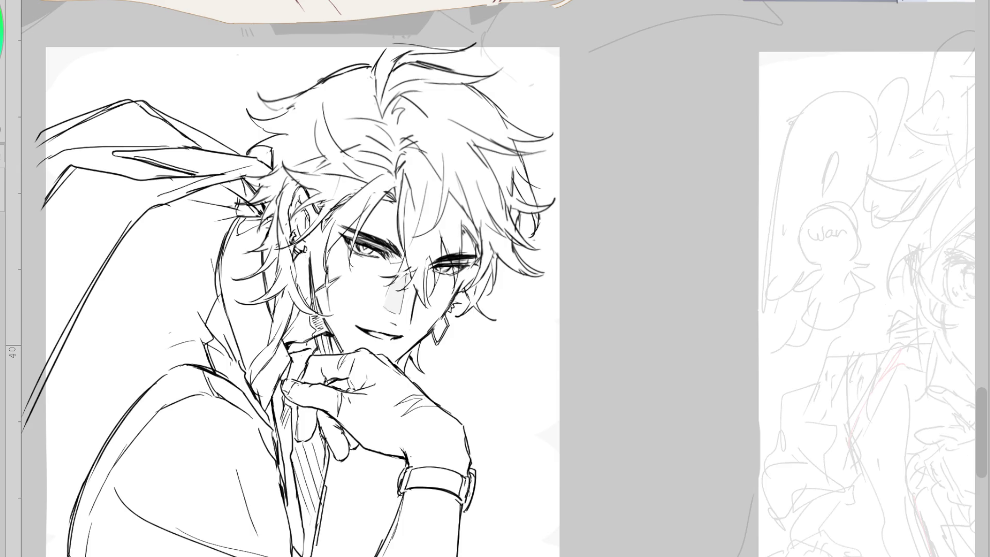
# - In the mirrored, zoomed view, replace the curl near the ribbon knot with spiky hair tips
pyautogui.press('h')
pyautogui.hotkey('ctrl', '+')
pyautogui.moveTo(743, 155)
pyautogui.mouseDown()
pyautogui.moveTo(691, 150)
pyautogui.moveTo(760, 189)
pyautogui.mouseUp()
pyautogui.moveTo(745, 136); pyautogui.dragTo(719, 153)
pyautogui.moveTo(751, 92)
pyautogui.mouseDown()
pyautogui.moveTo(722, 119)
pyautogui.moveTo(700, 167)
pyautogui.mouseUp()
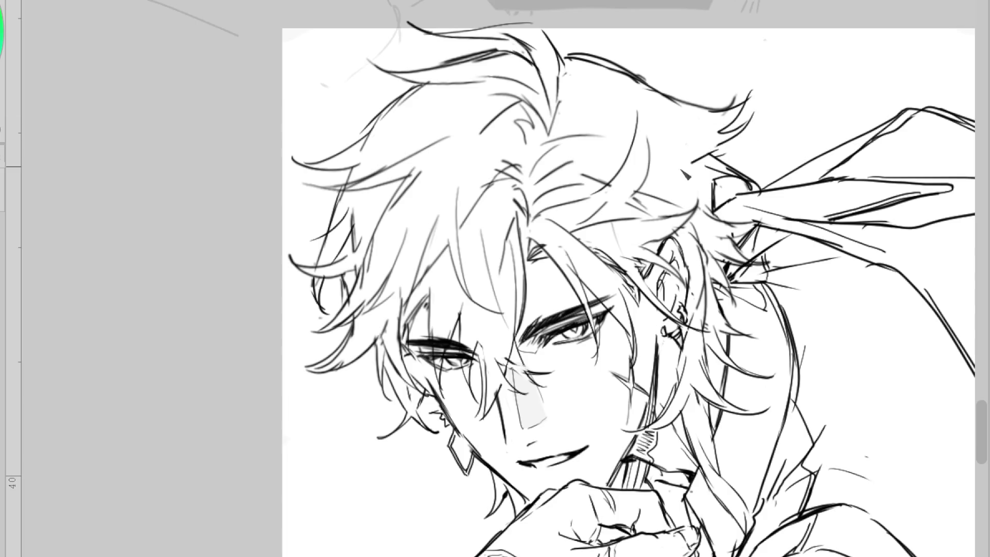
pyautogui.press('h')
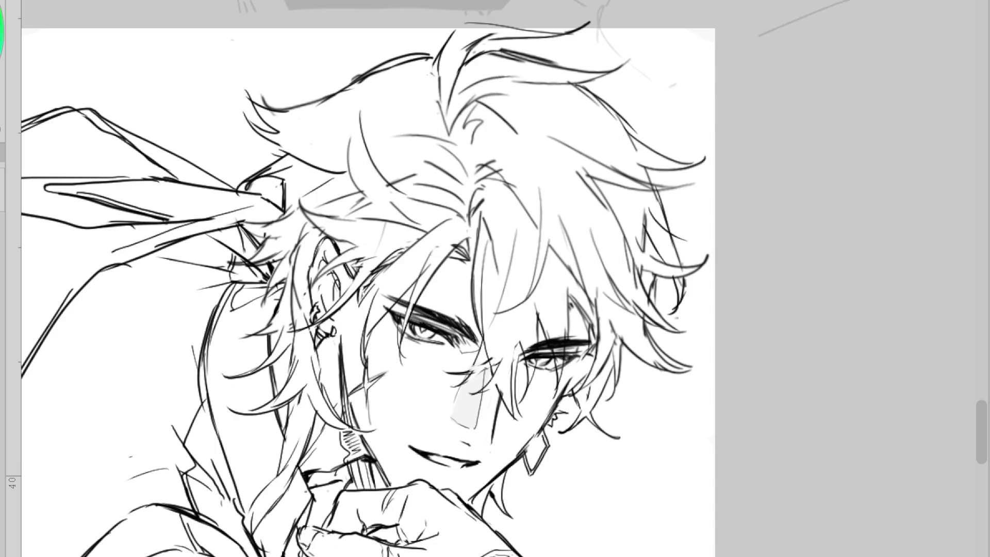
# - Trim stray strokes around the ribbon knot and ink new lines there
pyautogui.moveTo(281, 247)
pyautogui.mouseDown()
pyautogui.moveTo(253, 216)
pyautogui.moveTo(279, 242)
pyautogui.moveTo(279, 212)
pyautogui.moveTo(260, 268)
pyautogui.moveTo(273, 243)
pyautogui.moveTo(248, 226)
pyautogui.moveTo(263, 242)
pyautogui.mouseUp()
pyautogui.hotkey('ctrl', 'z')
pyautogui.moveTo(284, 204)
pyautogui.mouseDown()
pyautogui.moveTo(286, 183)
pyautogui.moveTo(268, 222)
pyautogui.moveTo(284, 245)
pyautogui.moveTo(282, 265)
pyautogui.moveTo(299, 268)
pyautogui.moveTo(281, 270)
pyautogui.mouseUp()
pyautogui.hotkey('ctrl', 'z')
pyautogui.moveTo(309, 248); pyautogui.dragTo(315, 257)
# - Go over the hair strand beside the right eye to darken it
pyautogui.scroll(-2, 299, 263)
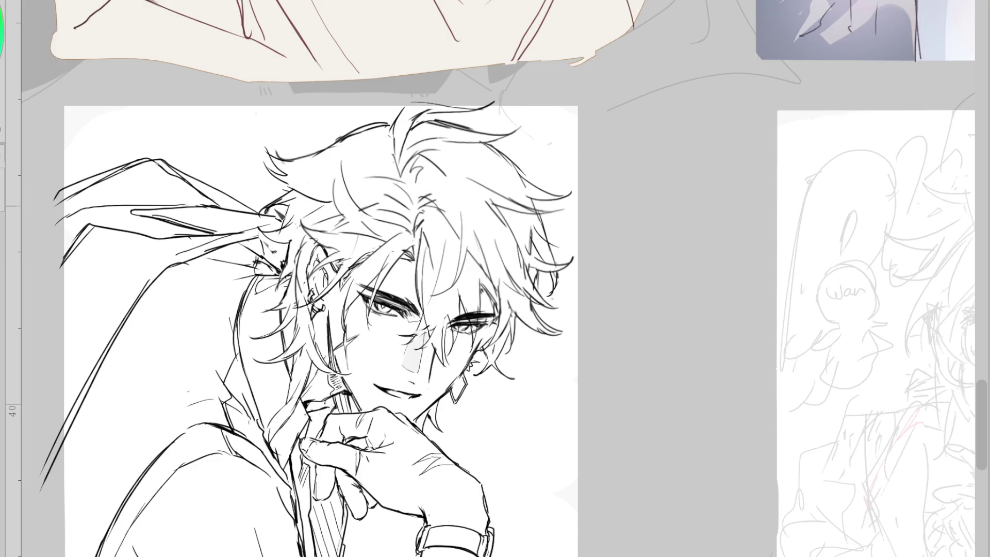
pyautogui.scroll(2, 262, 235)
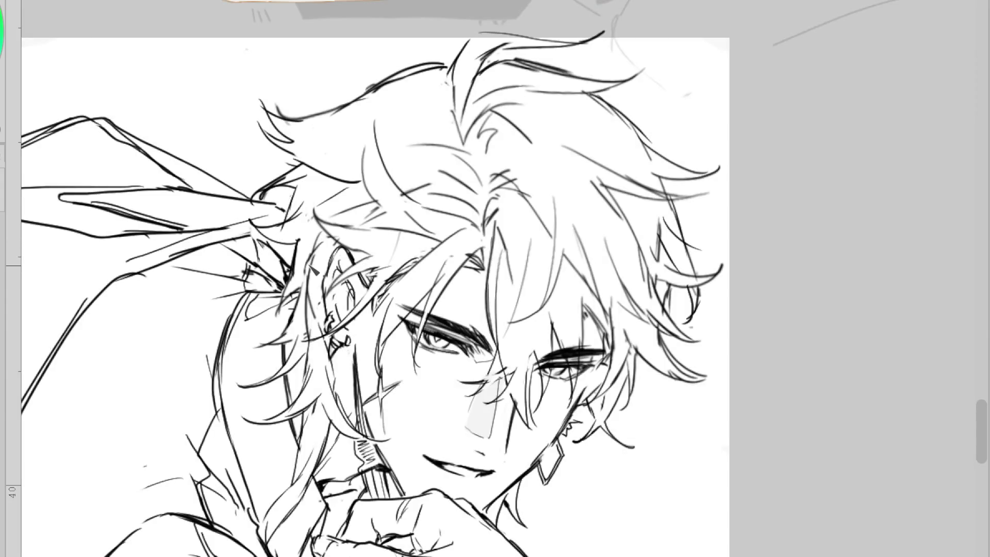
pyautogui.scroll(-2, 313, 268)
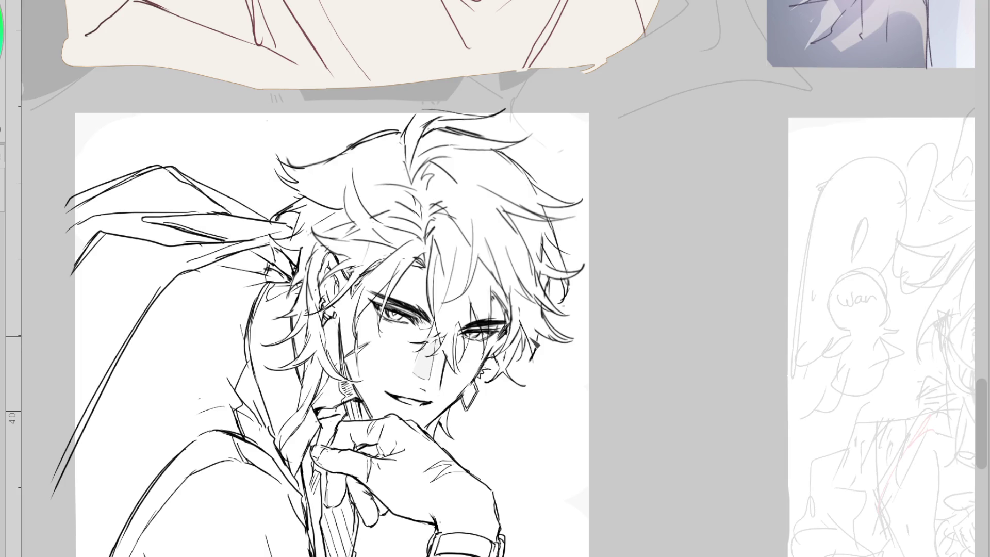
pyautogui.scroll(2, 510, 335)
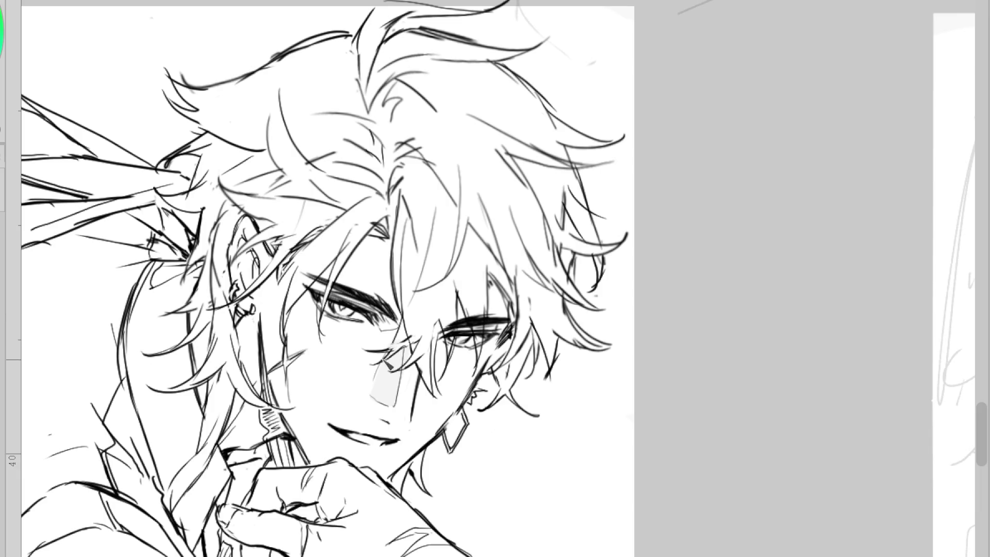
pyautogui.moveTo(396, 230); pyautogui.dragTo(407, 324)
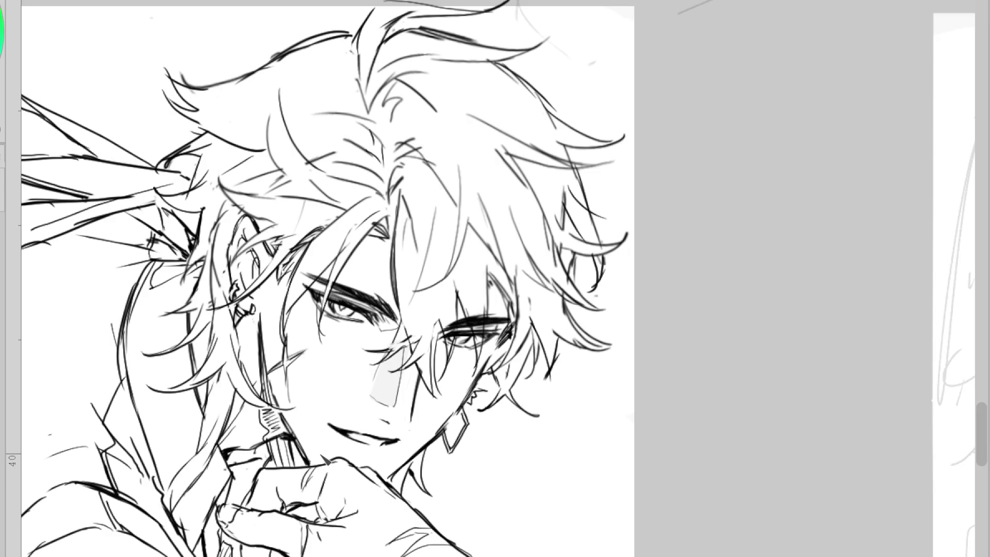
pyautogui.scroll(-3, 983, 438)
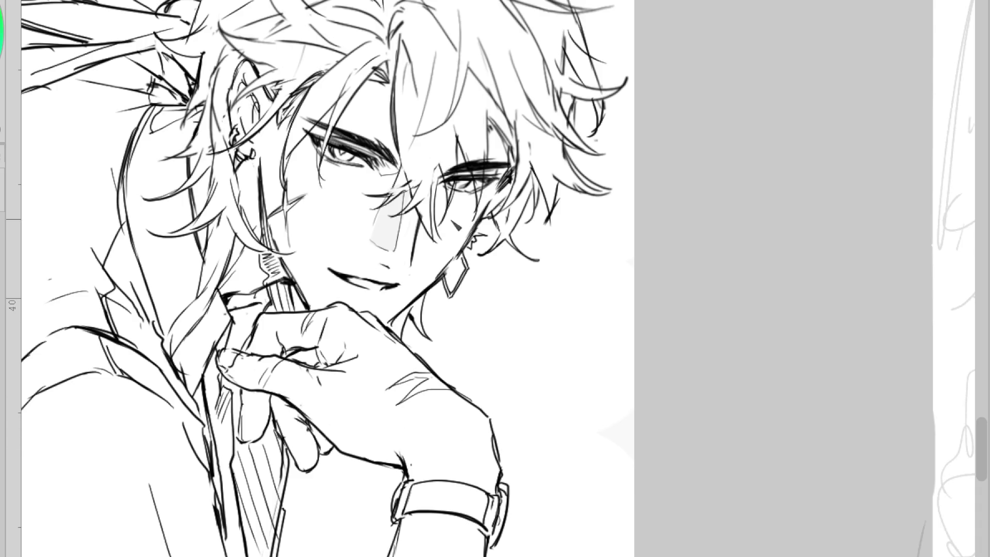
pyautogui.scroll(-5, 516, 211)
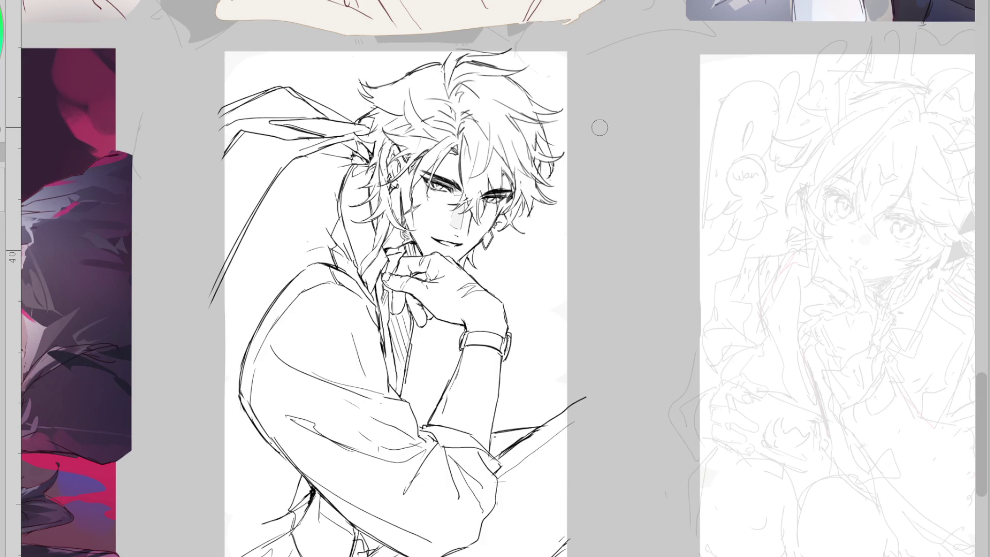
# - Redraw the hair strokes and a curl at the crown while the canvas is mirrored
pyautogui.moveTo(377, 87)
pyautogui.mouseDown()
pyautogui.moveTo(377, 98)
pyautogui.moveTo(436, 67)
pyautogui.moveTo(391, 82)
pyautogui.moveTo(438, 74)
pyautogui.moveTo(373, 85)
pyautogui.moveTo(408, 98)
pyautogui.moveTo(387, 94)
pyautogui.moveTo(368, 111)
pyautogui.mouseUp()
pyautogui.hotkey('ctrl', 'z')
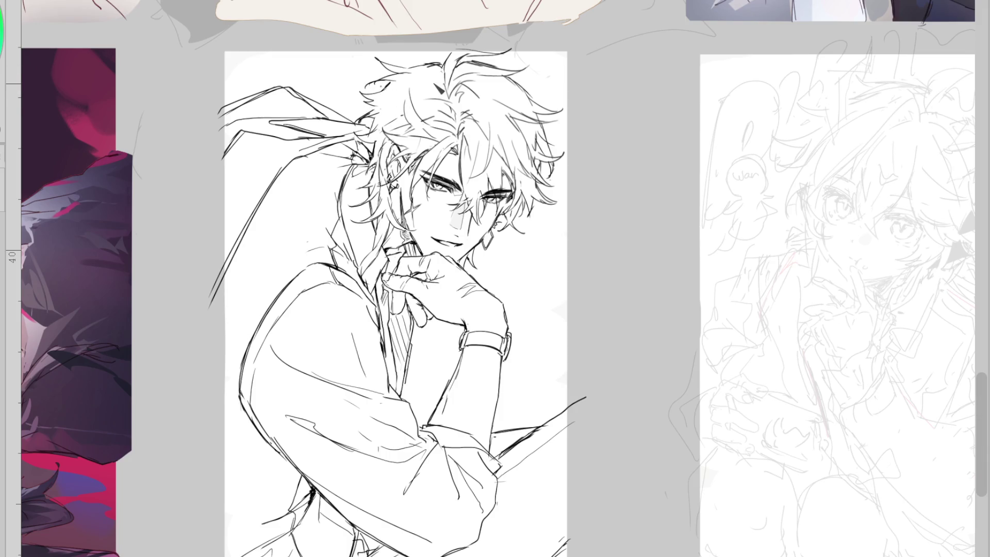
pyautogui.press('h')
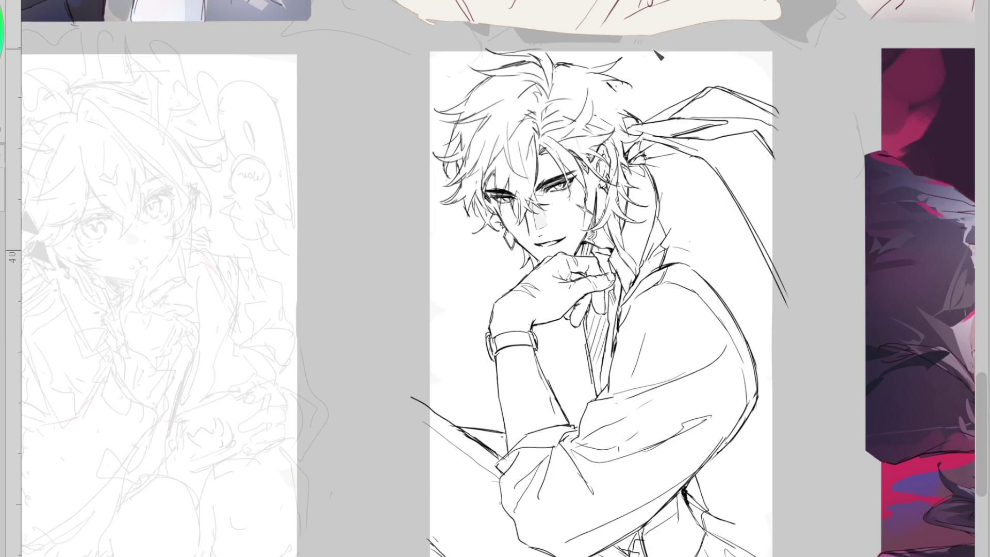
pyautogui.scroll(2, 636, 84)
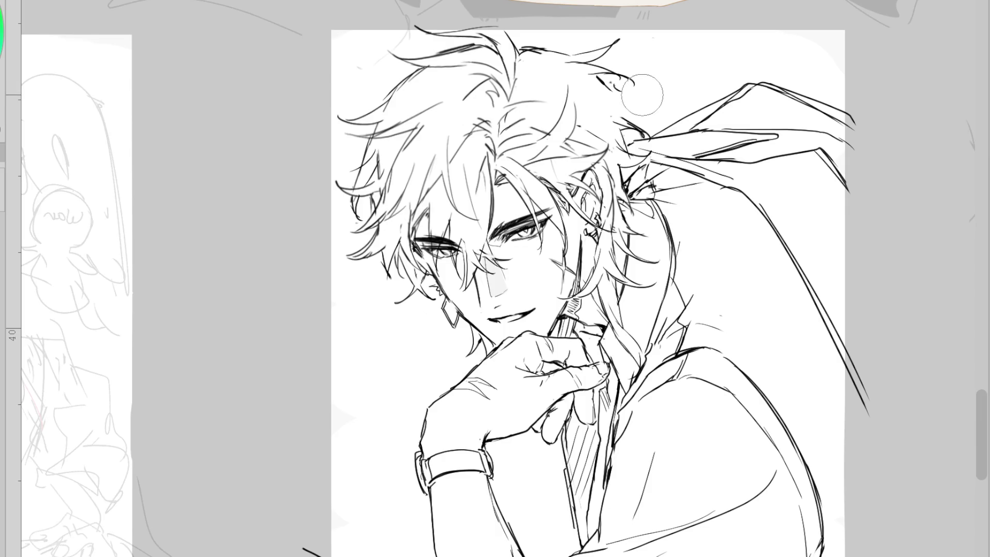
pyautogui.moveTo(598, 78)
pyautogui.mouseDown()
pyautogui.moveTo(634, 84)
pyautogui.moveTo(624, 118)
pyautogui.moveTo(641, 124)
pyautogui.mouseUp()
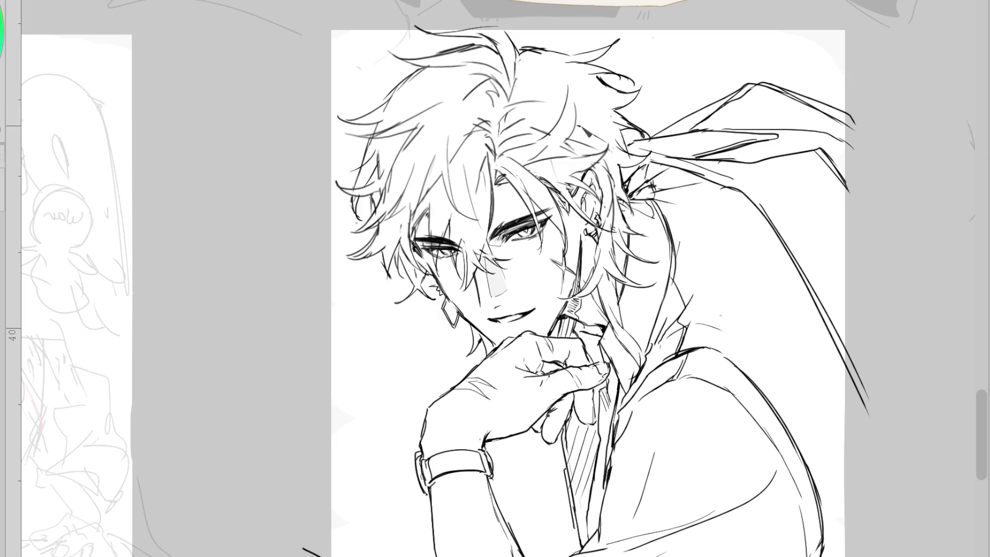
pyautogui.moveTo(536, 117); pyautogui.dragTo(510, 66)
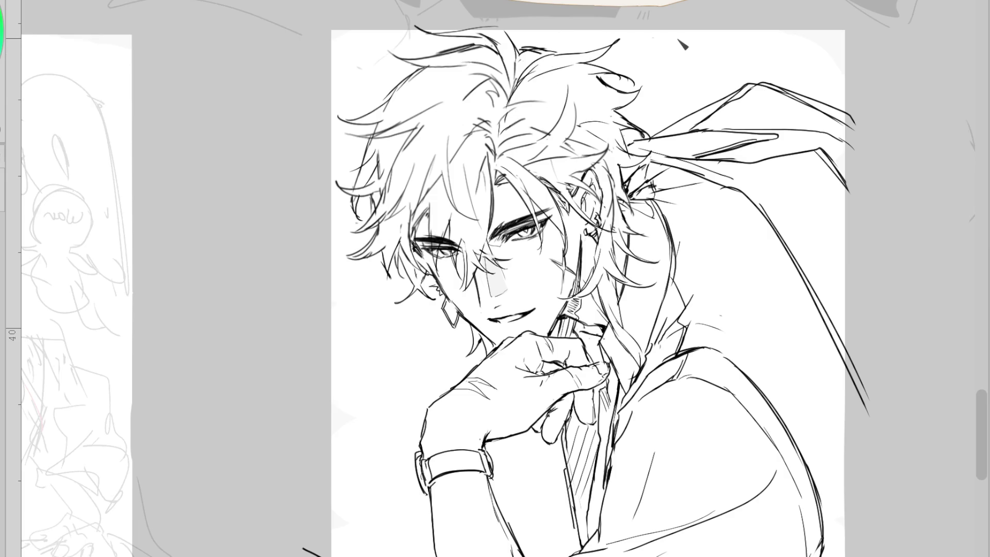
pyautogui.press('m')
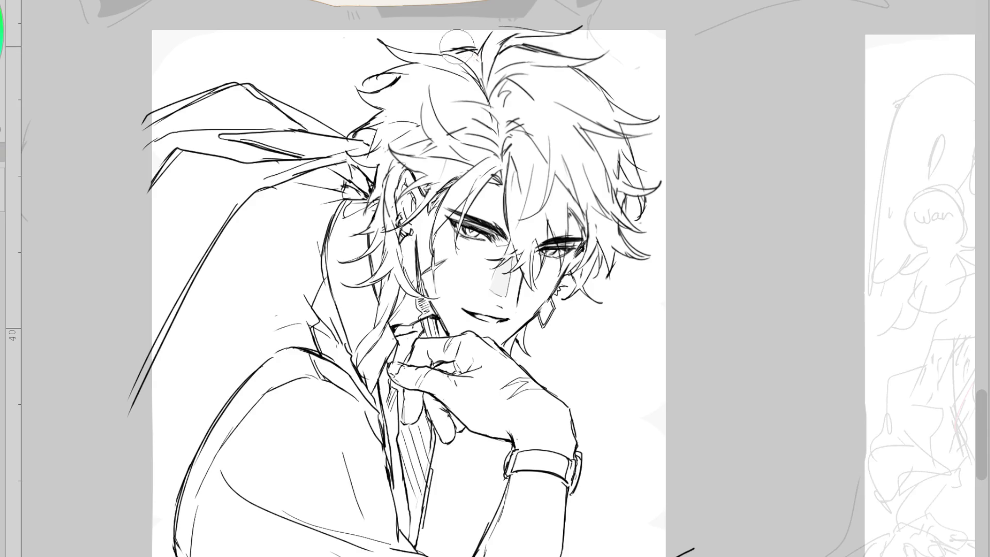
# - Add small tapered hair strands around the ribbon knot, redoing one mark thinner
pyautogui.moveTo(429, 57)
pyautogui.mouseDown()
pyautogui.moveTo(436, 66)
pyautogui.moveTo(472, 52)
pyautogui.mouseUp()
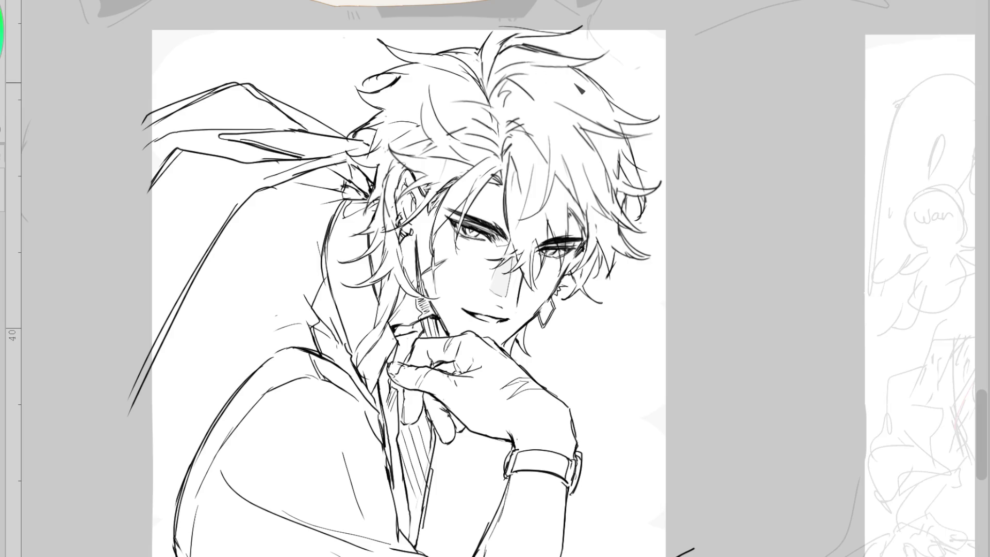
pyautogui.moveTo(356, 121)
pyautogui.mouseDown()
pyautogui.moveTo(376, 142)
pyautogui.moveTo(384, 125)
pyautogui.mouseUp()
pyautogui.moveTo(395, 126)
pyautogui.mouseDown()
pyautogui.moveTo(400, 139)
pyautogui.moveTo(376, 145)
pyautogui.mouseUp()
pyautogui.hotkey('ctrl', 'z')
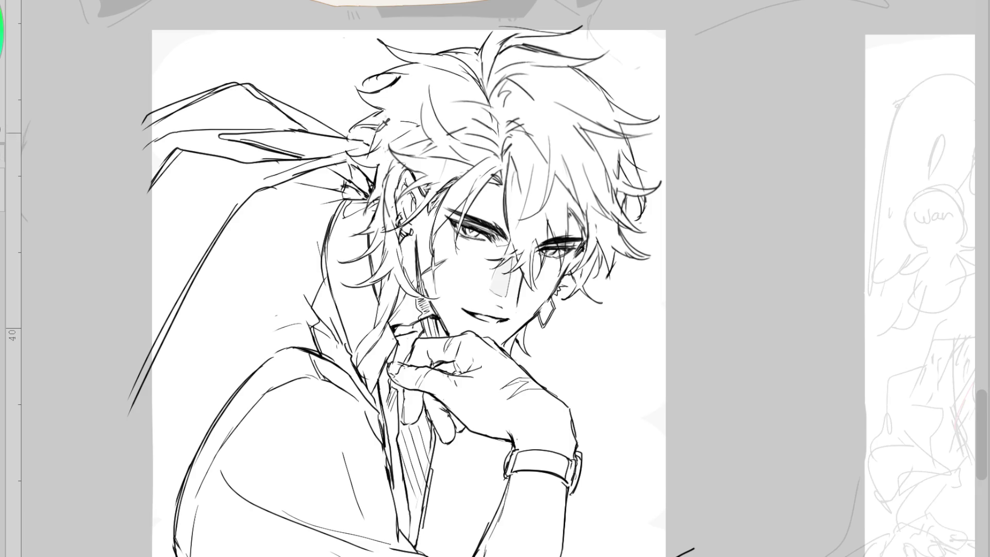
pyautogui.moveTo(428, 80); pyautogui.dragTo(430, 92)
pyautogui.hotkey('ctrl', '-')
pyautogui.scroll(3, 572, 198)
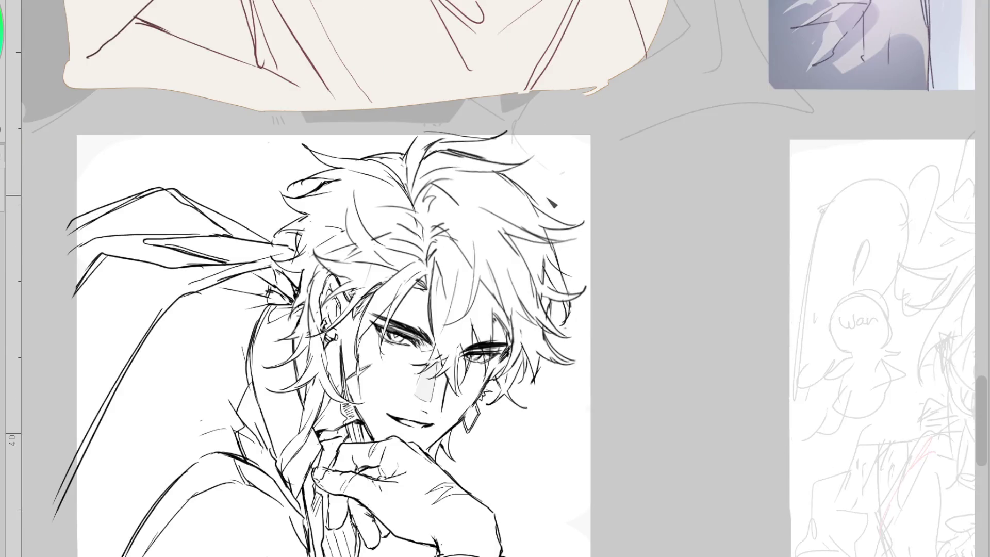
# - Draw two hair strands at the head's upper right and start a stroke along the figure's right side
pyautogui.moveTo(539, 205); pyautogui.dragTo(570, 192)
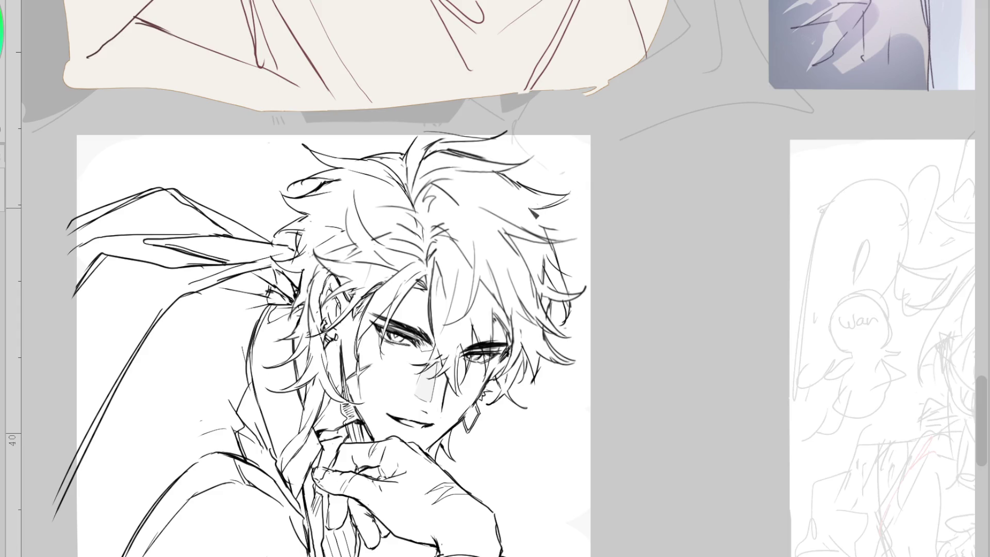
pyautogui.moveTo(536, 207); pyautogui.dragTo(583, 225)
pyautogui.scroll(-3, 499, 303)
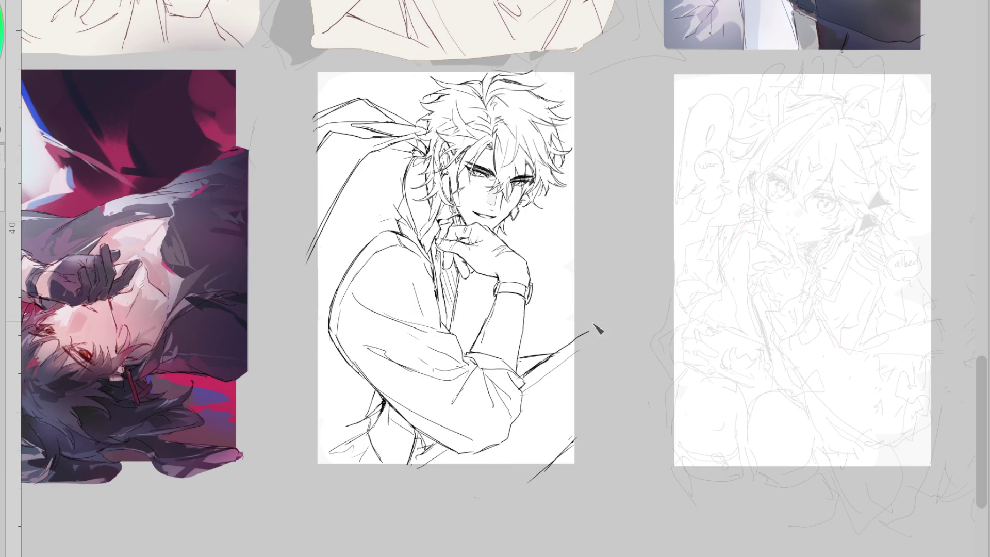
pyautogui.moveTo(588, 332); pyautogui.dragTo(574, 438)
# - Lasso-fill the figure's whole silhouette with pale beige beneath the lineart
pyautogui.moveTo(316, 118)
pyautogui.mouseDown()
pyautogui.moveTo(307, 278)
pyautogui.moveTo(322, 472)
pyautogui.moveTo(531, 490)
pyautogui.moveTo(569, 454)
pyautogui.mouseUp()
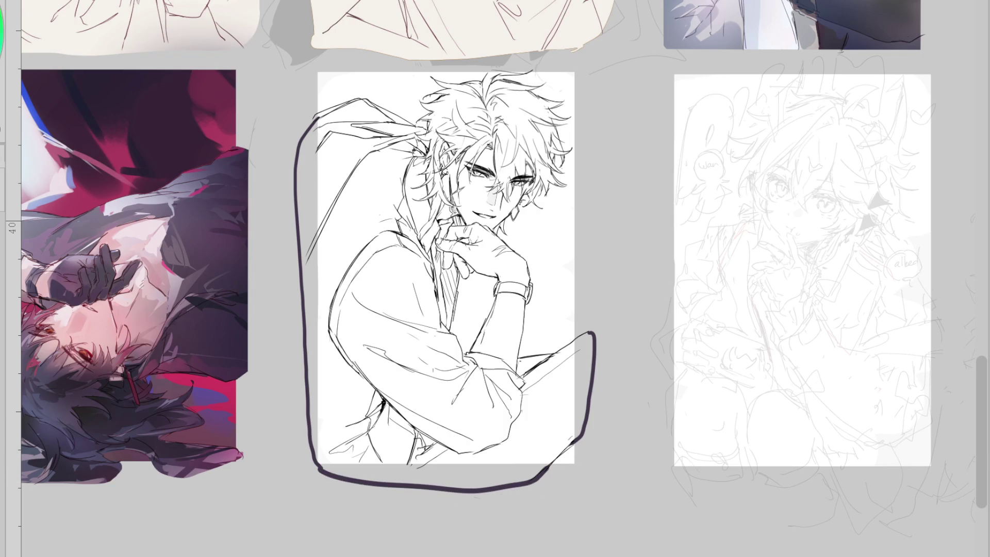
pyautogui.moveTo(443, 61)
pyautogui.mouseDown()
pyautogui.moveTo(248, 243)
pyautogui.moveTo(650, 436)
pyautogui.moveTo(448, 60)
pyautogui.mouseUp()
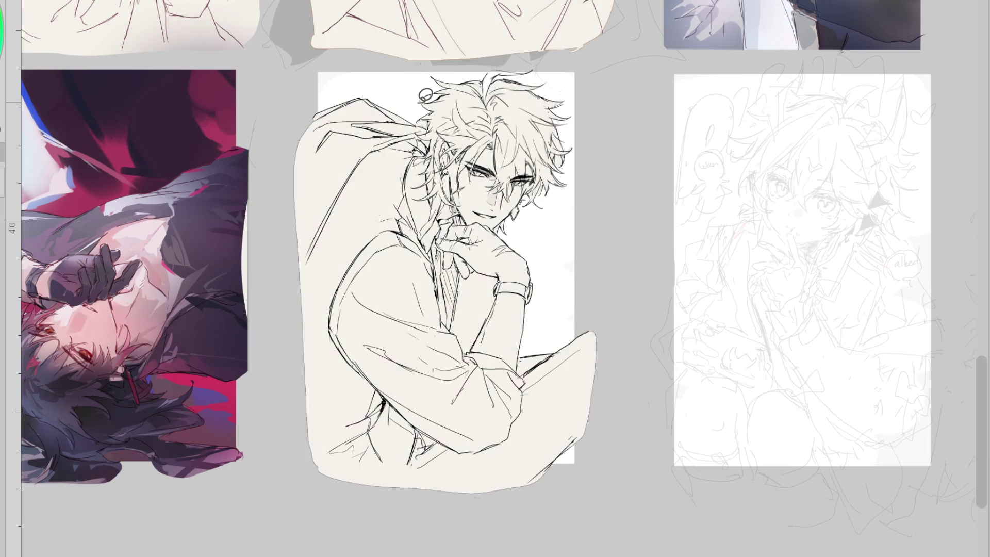
pyautogui.moveTo(291, 117)
pyautogui.mouseDown()
pyautogui.moveTo(608, 515)
pyautogui.moveTo(557, 67)
pyautogui.mouseUp()
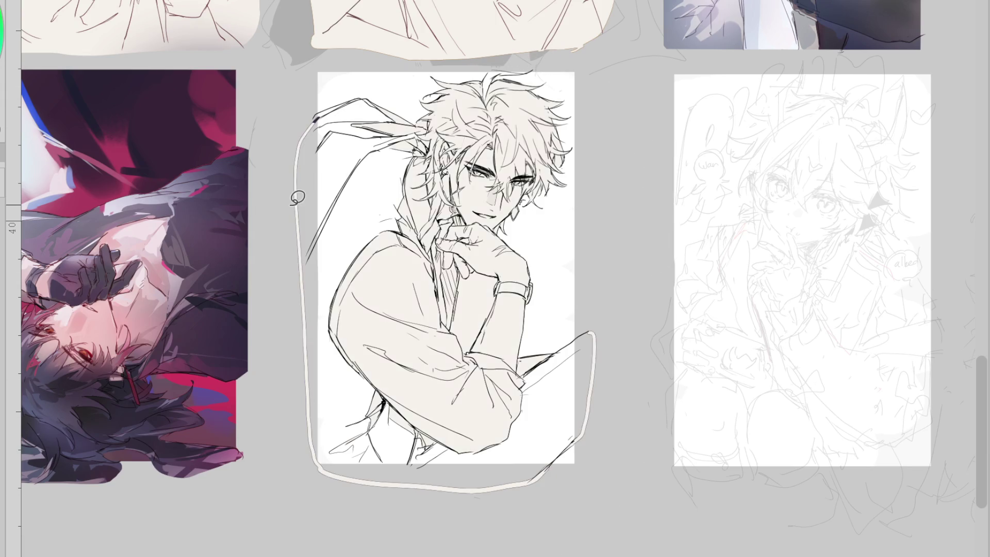
pyautogui.moveTo(407, 77)
pyautogui.mouseDown()
pyautogui.moveTo(271, 190)
pyautogui.moveTo(646, 254)
pyautogui.moveTo(533, 128)
pyautogui.mouseUp()
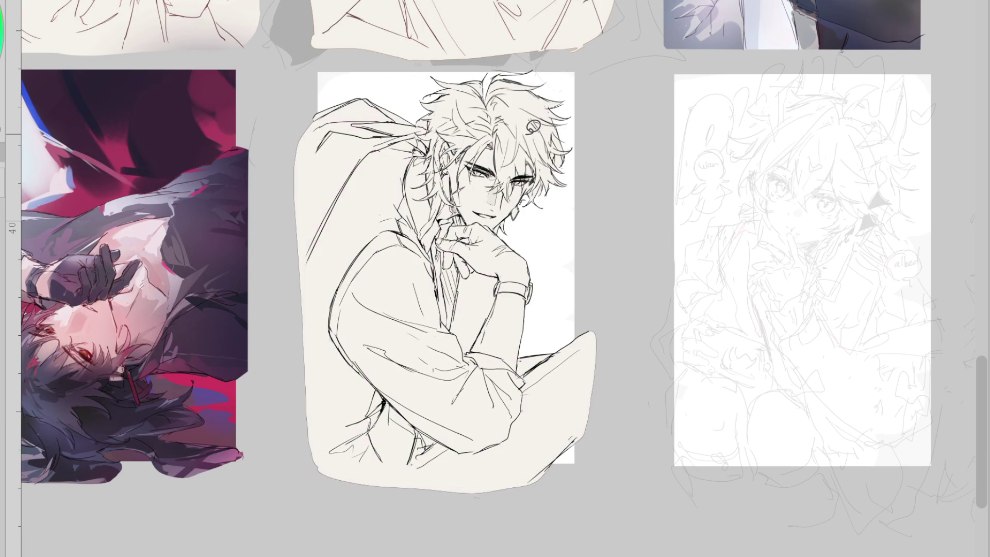
pyautogui.scroll(5, 550, 58)
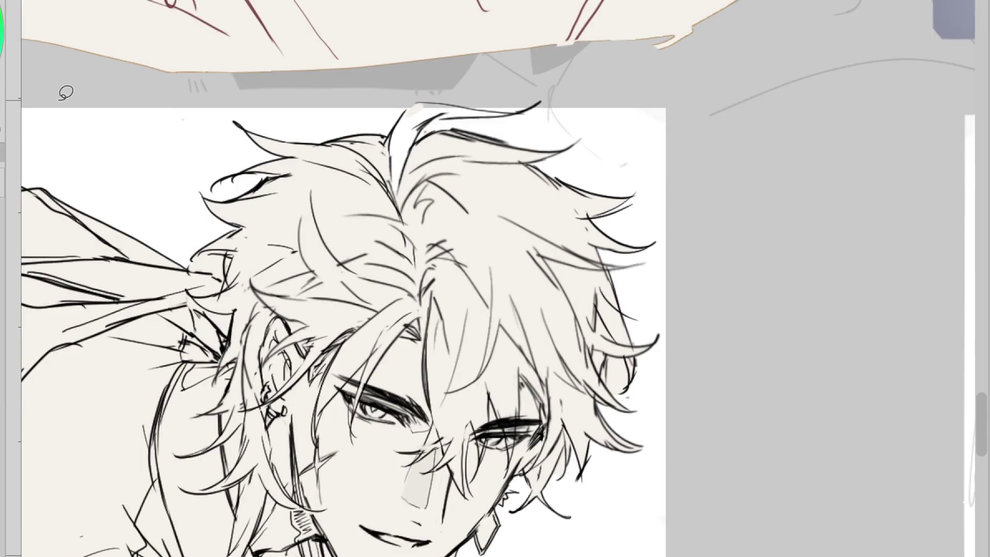
# - Clear the stray selections and undo the accidental fill between hand and wrist
pyautogui.scroll(4, 417, 69)
pyautogui.scroll(-5, 417, 70)
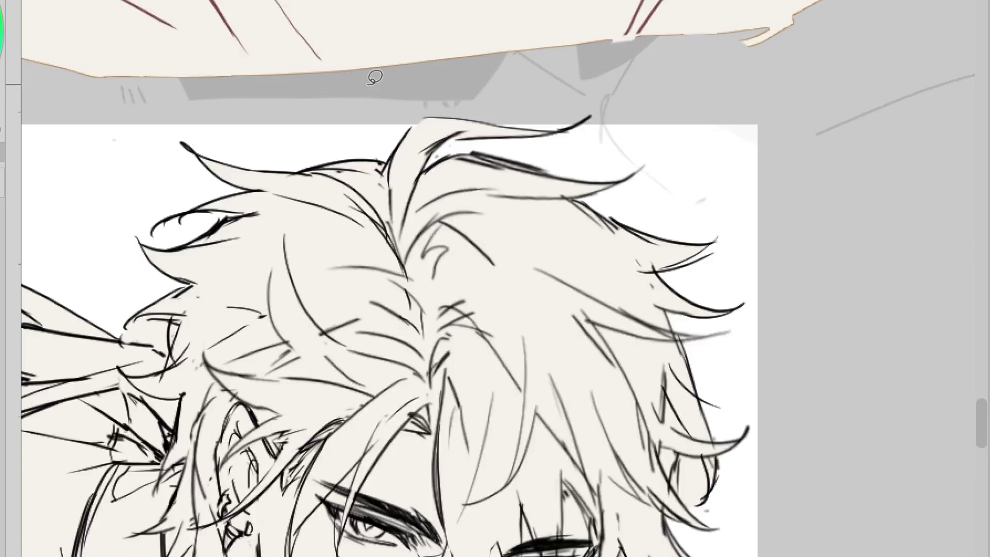
pyautogui.scroll(4, 490, 469)
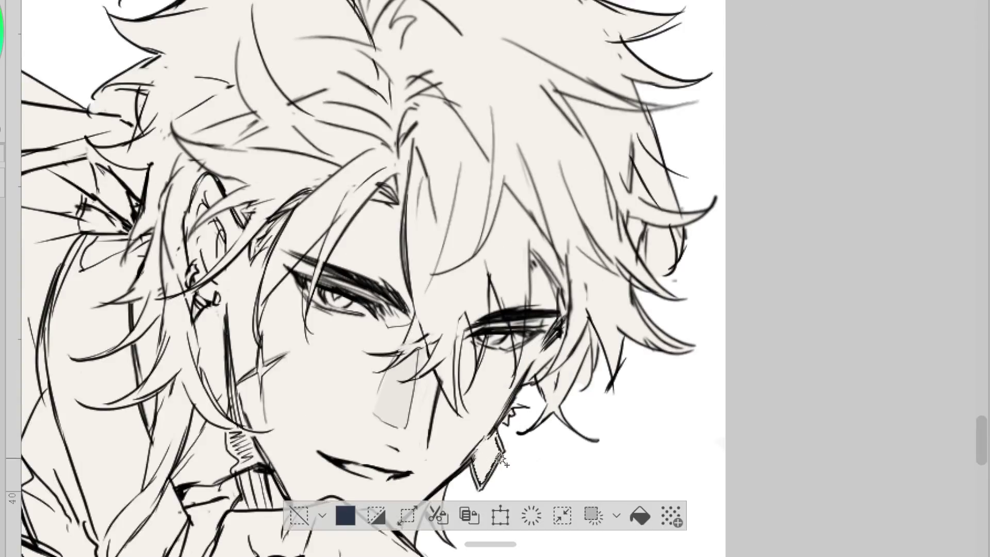
pyautogui.click(299, 515)
pyautogui.scroll(-2, 431, 275)
pyautogui.click(613, 233)
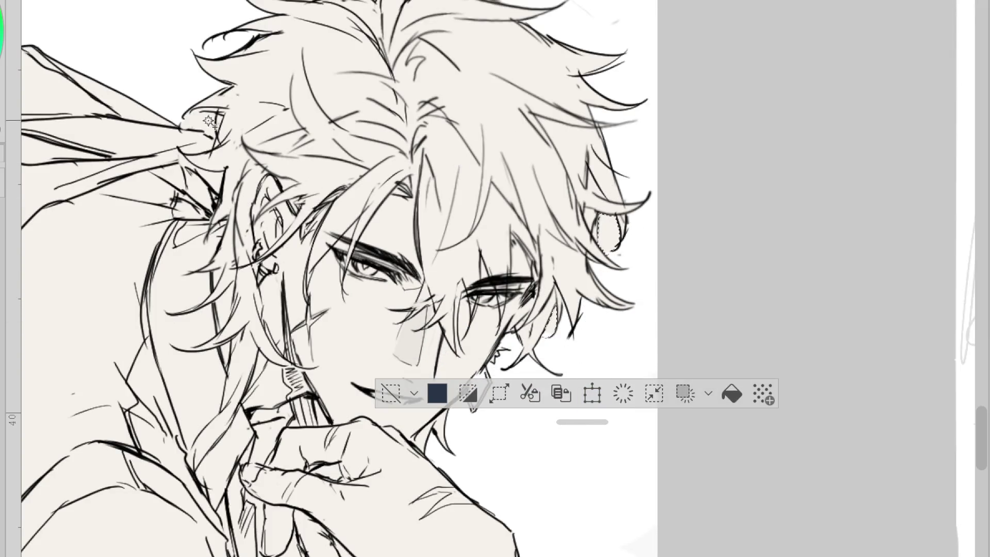
pyautogui.scroll(-2, 547, 32)
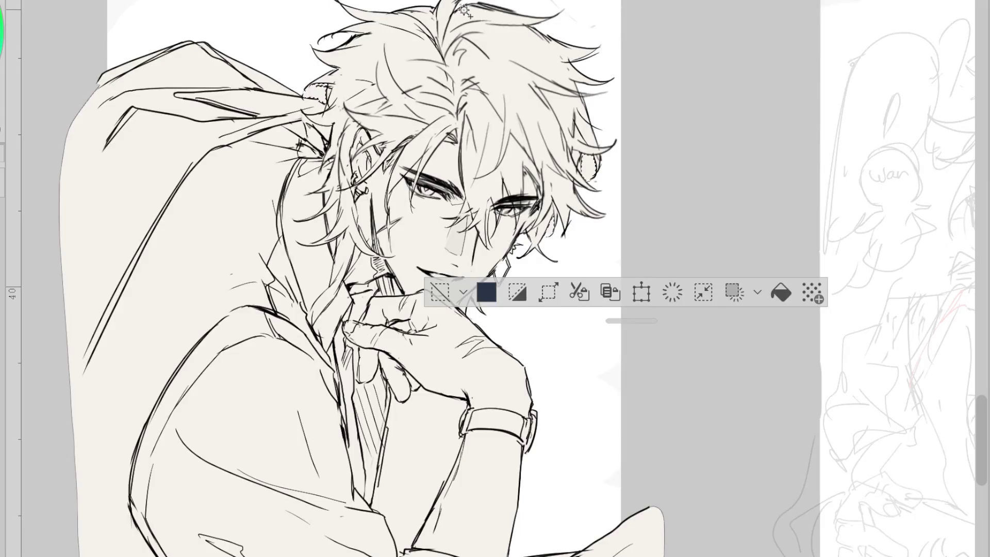
pyautogui.scroll(-2, 454, 405)
pyautogui.scroll(3, 436, 336)
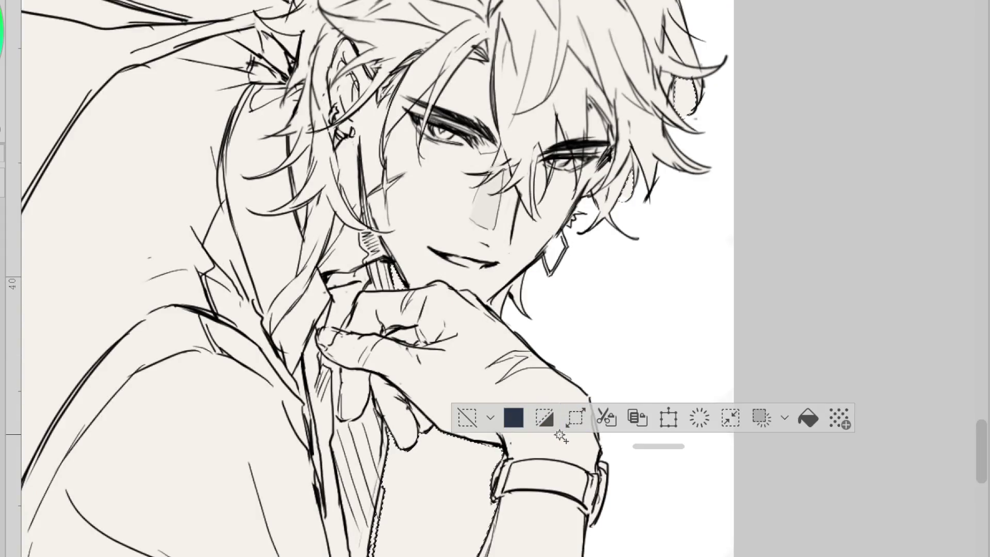
pyautogui.click(669, 417)
pyautogui.click(467, 417)
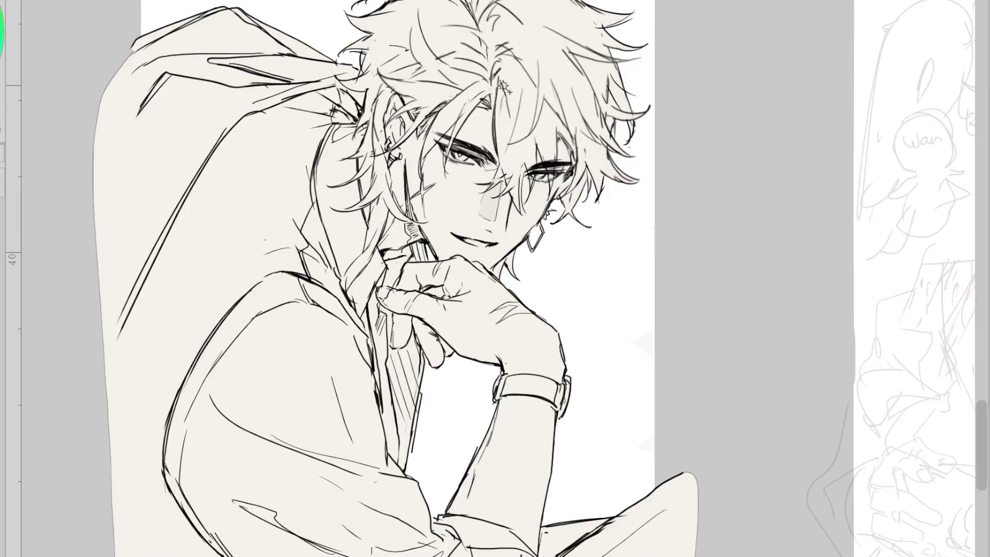
pyautogui.scroll(-2, 542, 135)
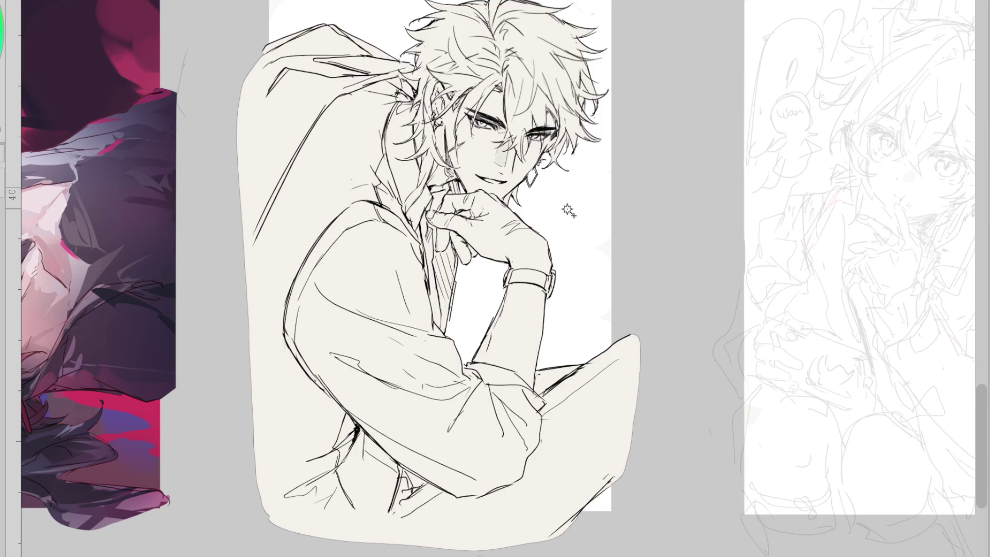
pyautogui.scroll(2, 490, 85)
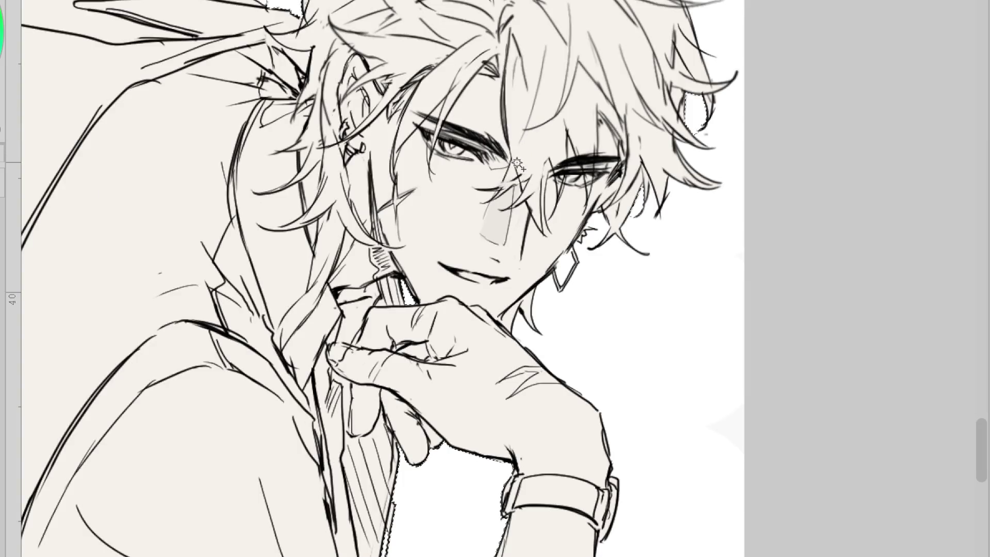
pyautogui.click(443, 505)
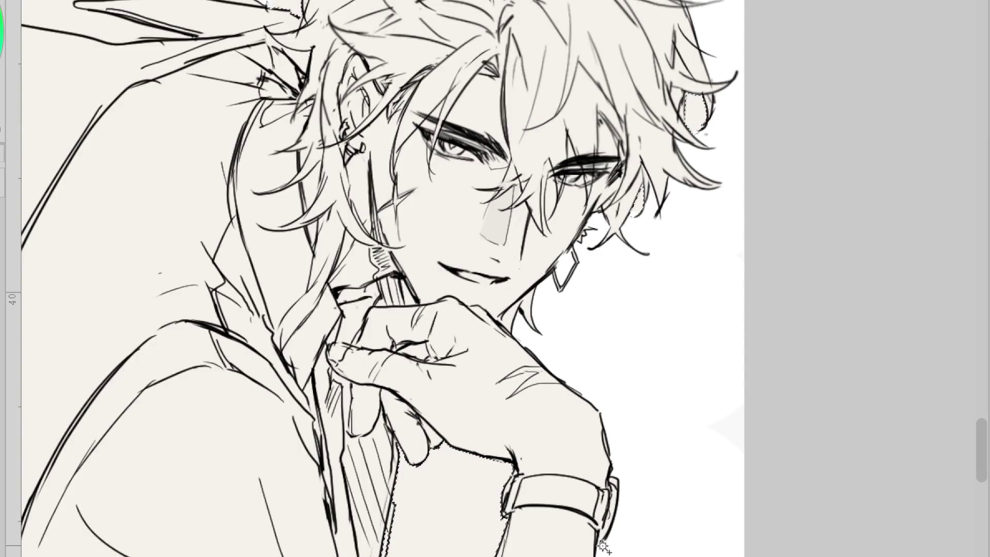
pyautogui.hotkey('ctrl', 'z')
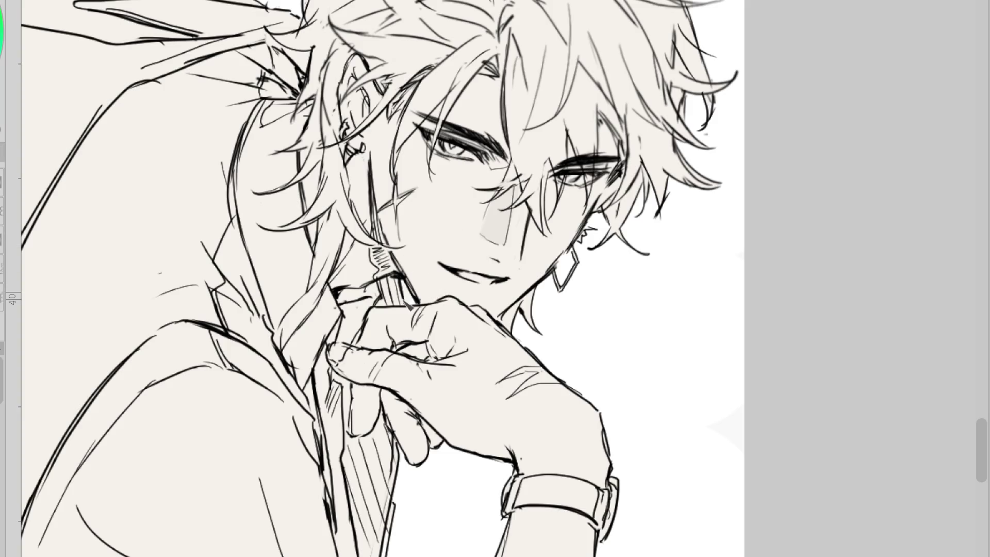
pyautogui.hotkey('ctrl', '-')
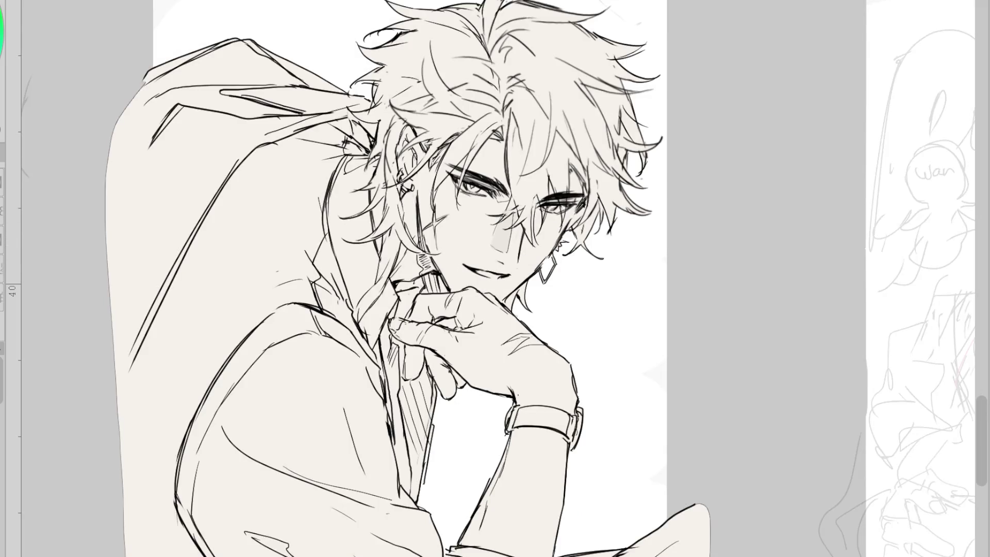
# - Erase and rework the hair strands along the top and right side of the head
pyautogui.press('e')
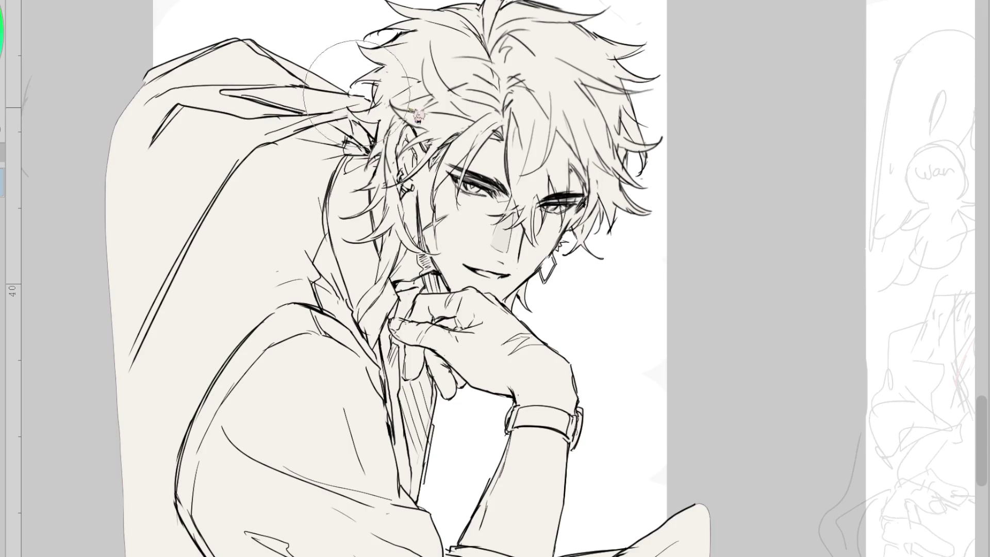
pyautogui.moveTo(361, 62); pyautogui.dragTo(392, 119)
pyautogui.moveTo(356, 82)
pyautogui.mouseDown()
pyautogui.moveTo(377, 123)
pyautogui.moveTo(408, 134)
pyautogui.mouseUp()
pyautogui.moveTo(361, 42); pyautogui.dragTo(392, 103)
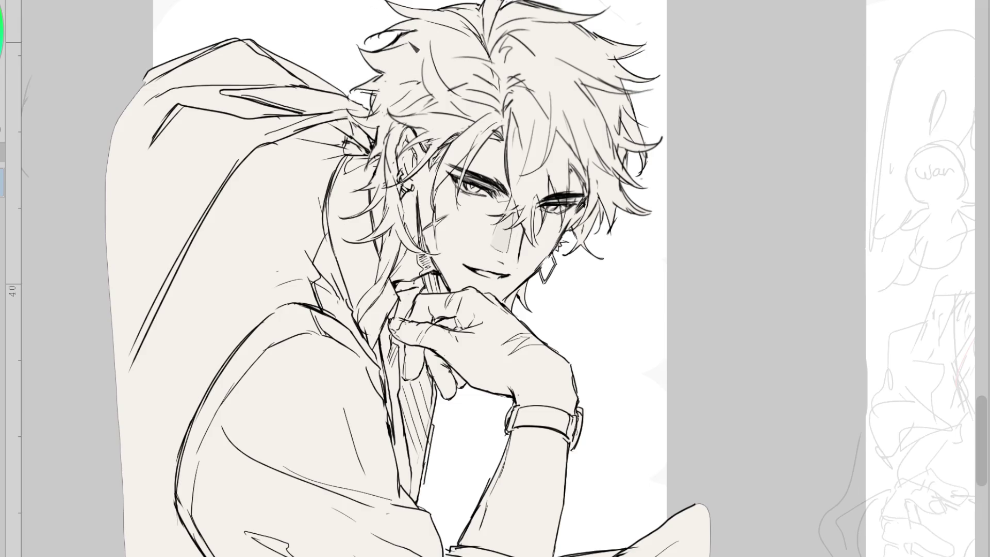
pyautogui.moveTo(424, 23); pyautogui.dragTo(392, 57)
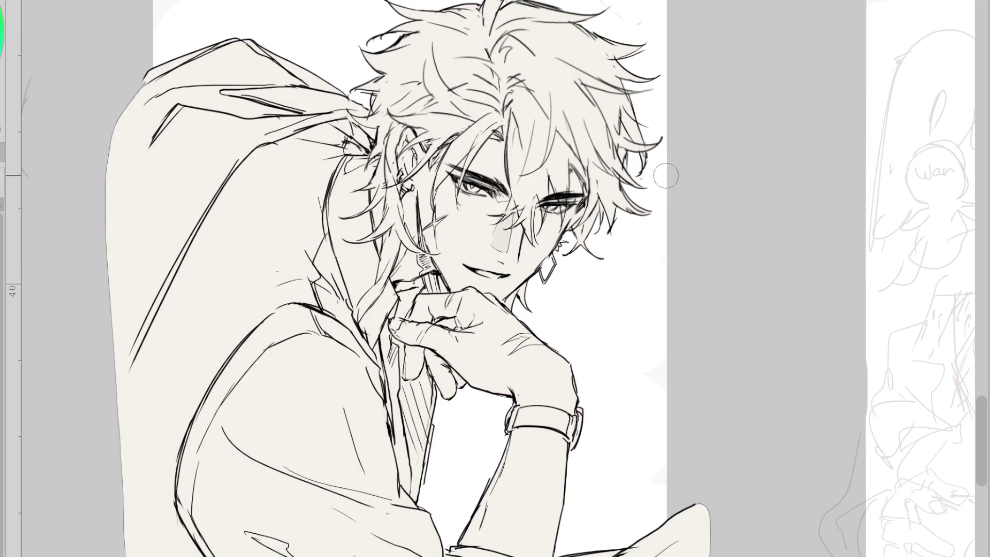
pyautogui.scroll(-2, 567, 88)
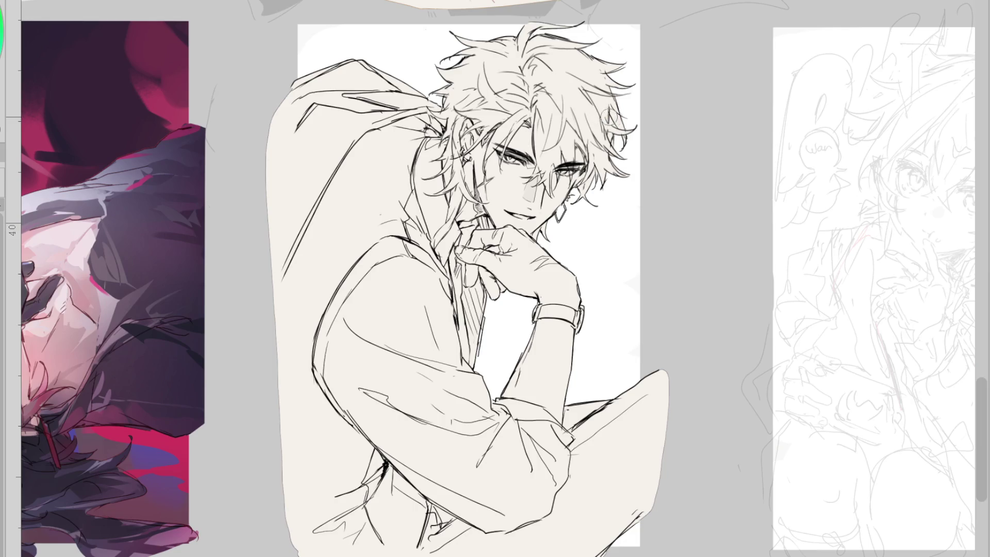
# - Erase the dark grey shape beside the sketch canvas, then return to the lineart and sketch
pyautogui.scroll(1, 606, 187)
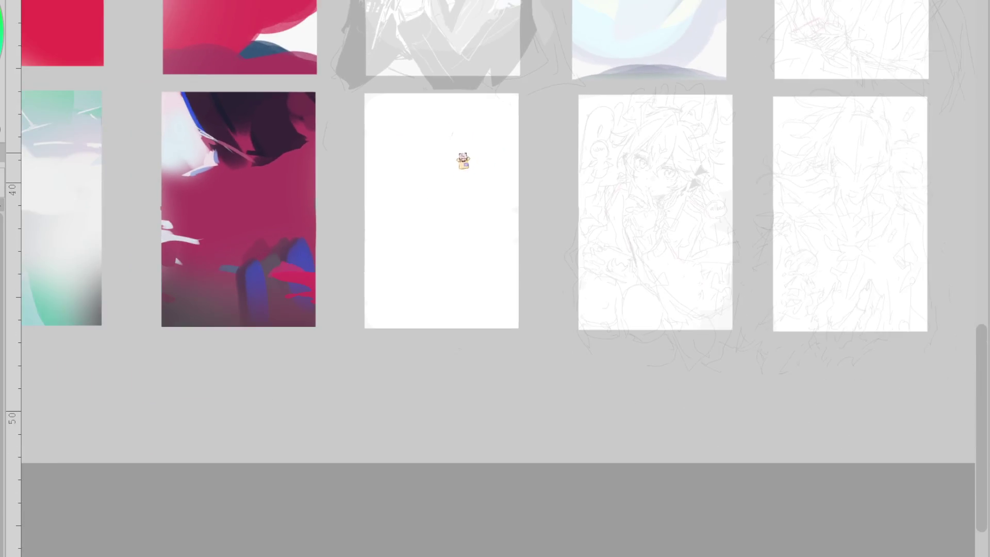
pyautogui.scroll(2, 547, 100)
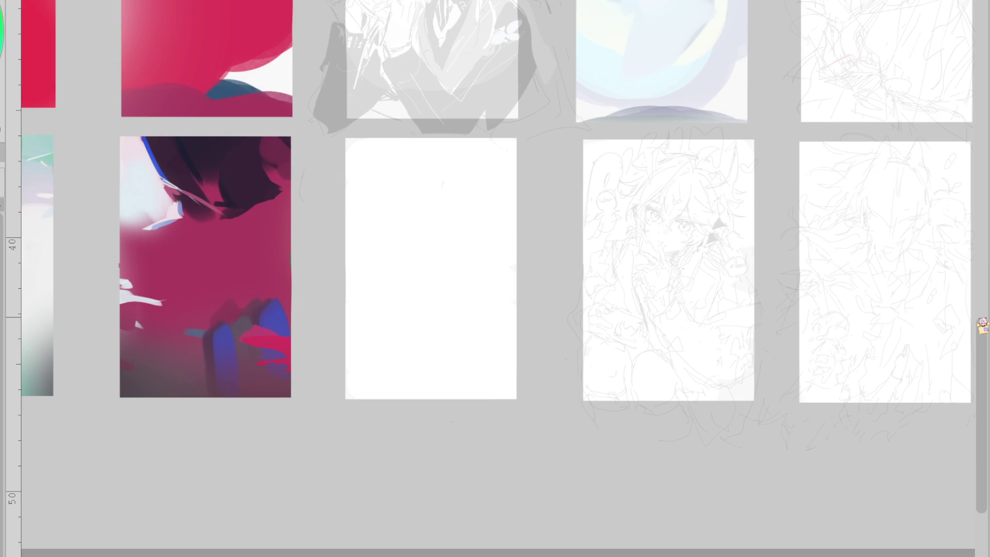
pyautogui.scroll(3, 983, 326)
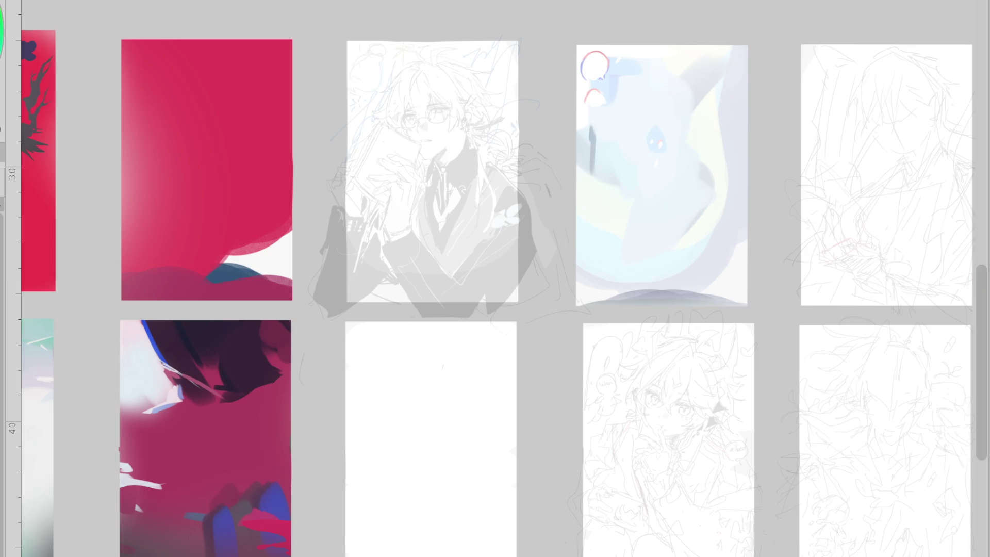
pyautogui.moveTo(526, 247)
pyautogui.mouseDown()
pyautogui.moveTo(524, 298)
pyautogui.moveTo(483, 145)
pyautogui.moveTo(413, 150)
pyautogui.moveTo(325, 343)
pyautogui.moveTo(429, 48)
pyautogui.moveTo(514, 80)
pyautogui.moveTo(480, 71)
pyautogui.mouseUp()
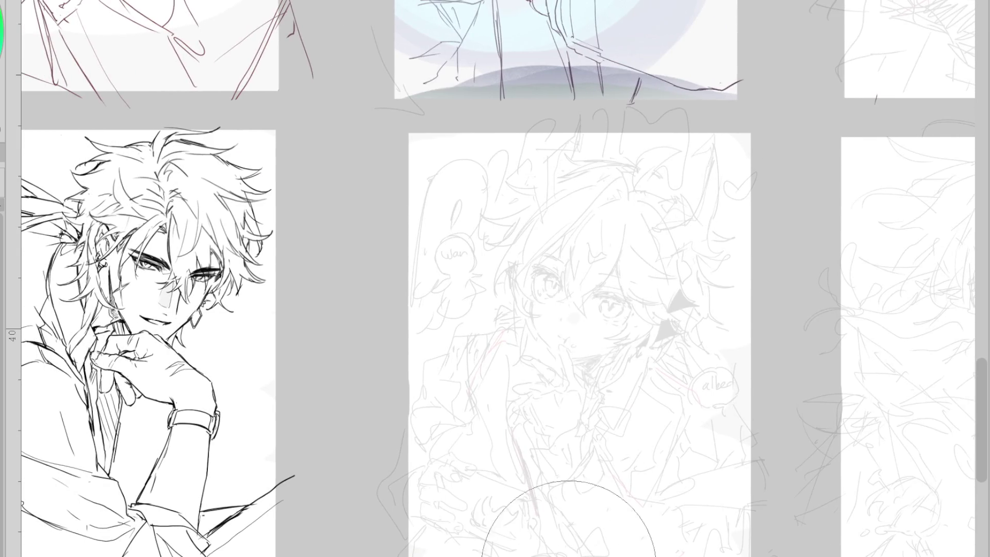
pyautogui.scroll(2, 495, 500)
pyautogui.scroll(-2, 573, 544)
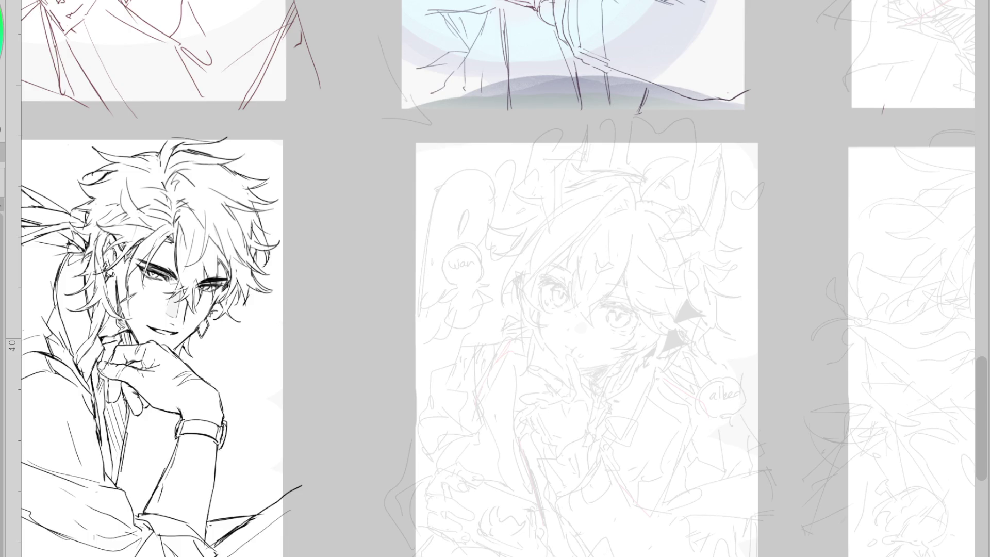
pyautogui.scroll(1, 649, 293)
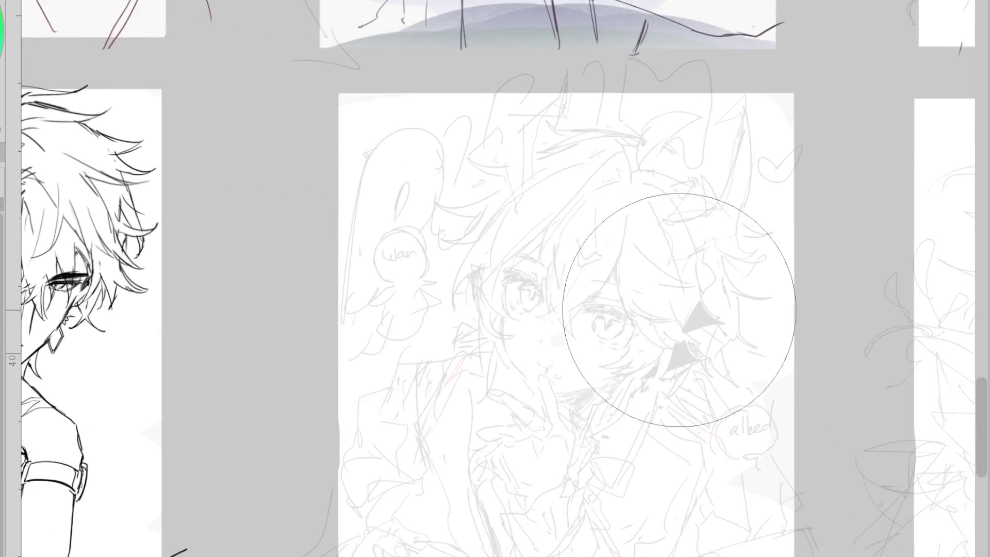
# - Zoom in on the face of the middle rough sketch
pyautogui.scroll(2, 679, 308)
pyautogui.scroll(-1, 541, 232)
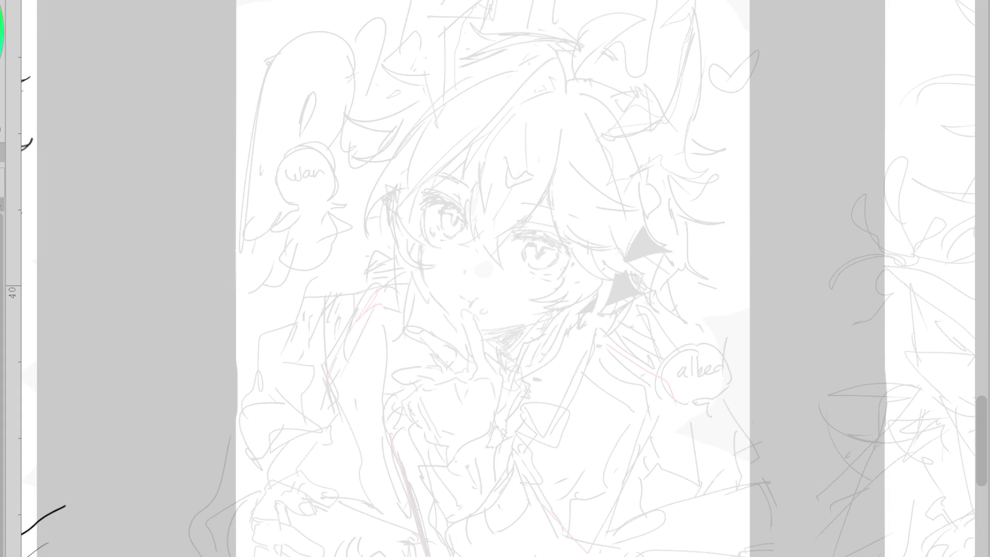
pyautogui.scroll(2, 752, 221)
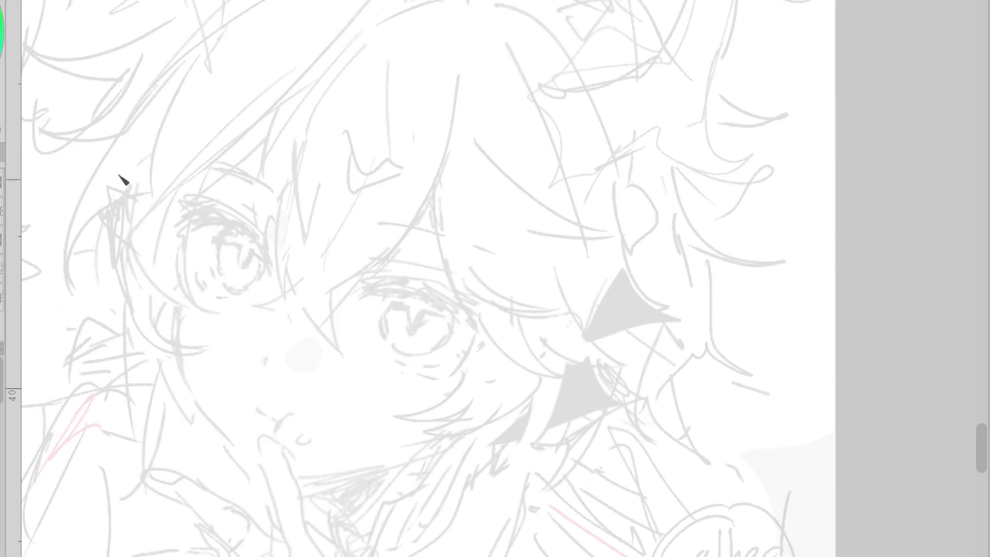
# - Ink the left cheek line hooking toward the chin, retrying the stroke several times
pyautogui.moveTo(184, 249)
pyautogui.mouseDown()
pyautogui.moveTo(181, 356)
pyautogui.moveTo(208, 426)
pyautogui.mouseUp()
pyautogui.hotkey('ctrl', 'z')
pyautogui.moveTo(178, 253); pyautogui.dragTo(177, 331)
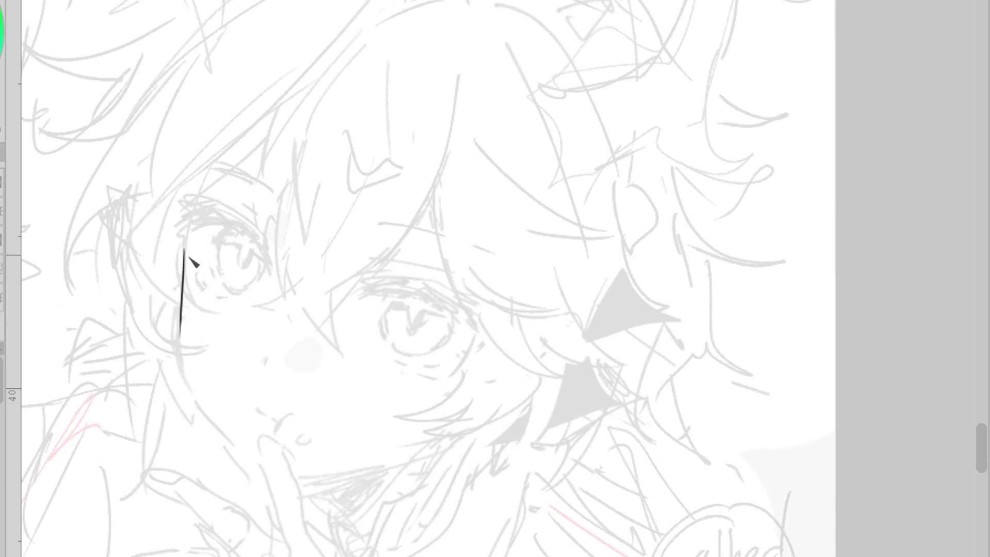
pyautogui.hotkey('ctrl', 'z')
pyautogui.moveTo(176, 251)
pyautogui.mouseDown()
pyautogui.moveTo(174, 330)
pyautogui.moveTo(235, 463)
pyautogui.mouseUp()
pyautogui.hotkey('ctrl', 'z')
pyautogui.moveTo(204, 412); pyautogui.dragTo(247, 487)
pyautogui.hotkey('ctrl', 'z')
pyautogui.hotkey('ctrl', 'z')
pyautogui.hotkey('ctrl', 'y')
pyautogui.hotkey('ctrl', 'z')
pyautogui.moveTo(207, 419)
pyautogui.mouseDown()
pyautogui.moveTo(258, 487)
pyautogui.moveTo(309, 493)
pyautogui.moveTo(415, 467)
pyautogui.moveTo(493, 410)
pyautogui.mouseUp()
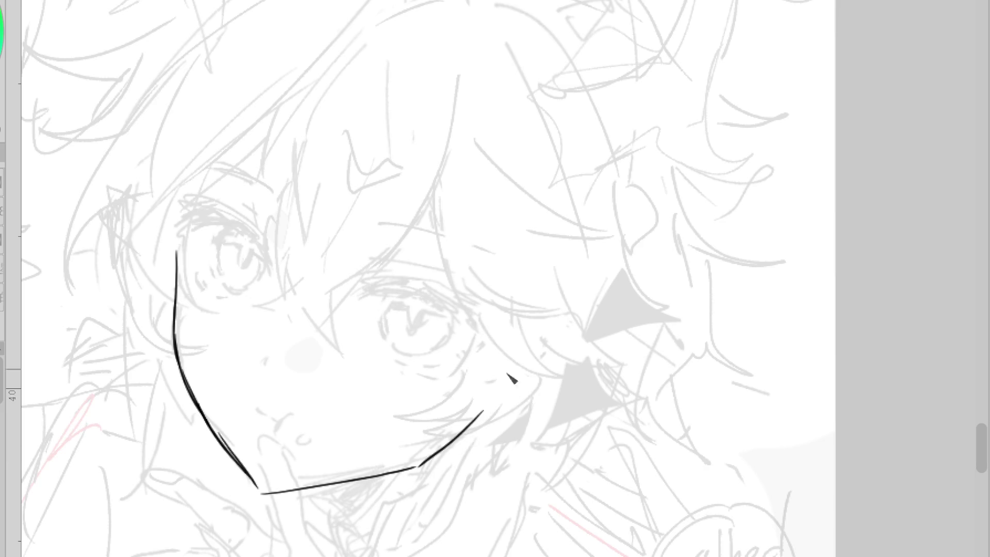
pyautogui.hotkey('ctrl', 'z')
pyautogui.hotkey('ctrl', 'z')
# - Ink the right eye's thick upper lid and its lash strokes
pyautogui.hotkey('ctrl', 'z')
pyautogui.moveTo(209, 423)
pyautogui.mouseDown()
pyautogui.moveTo(258, 497)
pyautogui.moveTo(279, 499)
pyautogui.moveTo(413, 471)
pyautogui.moveTo(490, 411)
pyautogui.mouseUp()
pyautogui.moveTo(407, 291); pyautogui.dragTo(373, 299)
pyautogui.moveTo(402, 302); pyautogui.dragTo(442, 310)
pyautogui.hotkey('ctrl', 'z')
pyautogui.hotkey('ctrl', 'z')
pyautogui.moveTo(375, 298)
pyautogui.mouseDown()
pyautogui.moveTo(405, 291)
pyautogui.moveTo(474, 328)
pyautogui.mouseUp()
pyautogui.moveTo(423, 299)
pyautogui.mouseDown()
pyautogui.moveTo(359, 298)
pyautogui.moveTo(480, 329)
pyautogui.moveTo(472, 325)
pyautogui.moveTo(475, 343)
pyautogui.mouseUp()
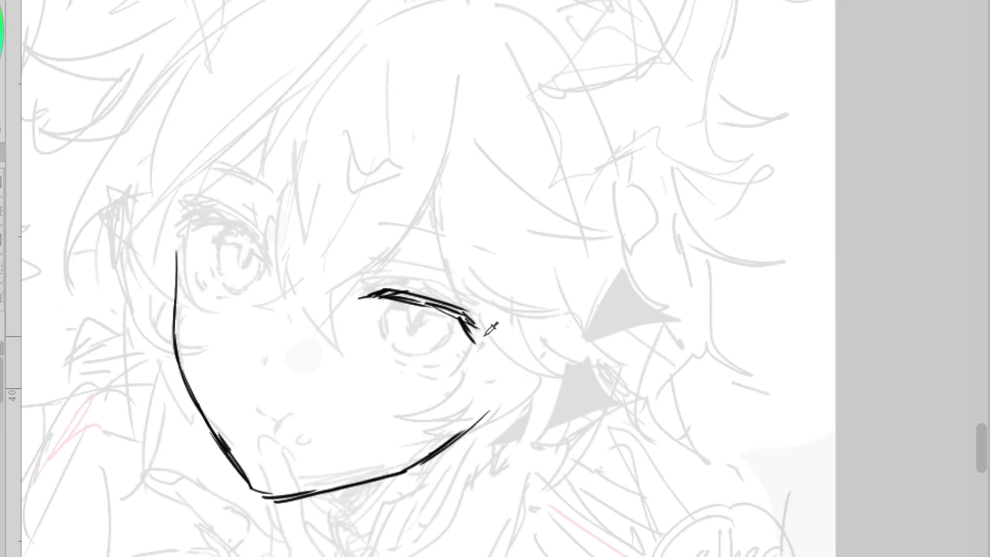
pyautogui.hotkey('ctrl', 'z')
pyautogui.moveTo(464, 316)
pyautogui.mouseDown()
pyautogui.moveTo(507, 334)
pyautogui.moveTo(493, 339)
pyautogui.mouseUp()
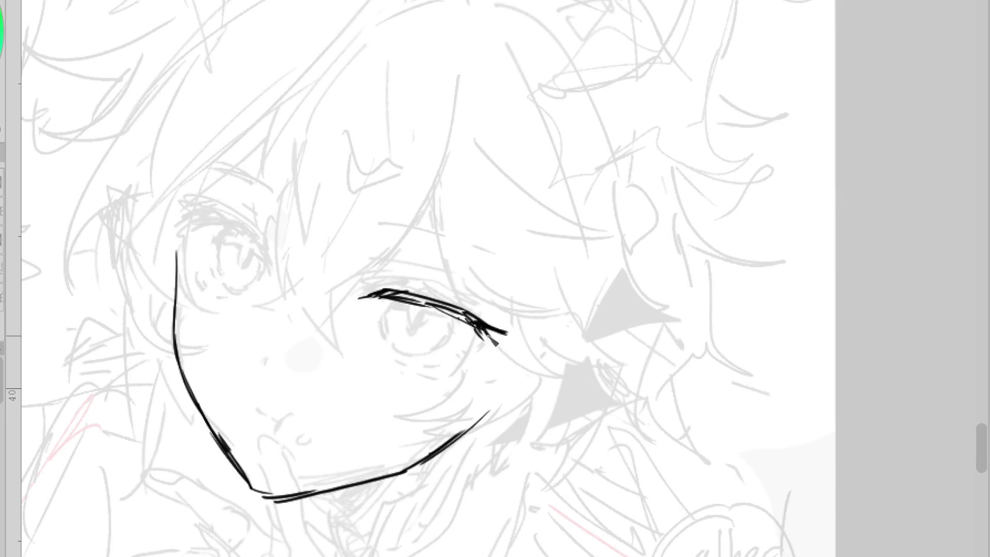
pyautogui.moveTo(371, 279); pyautogui.dragTo(385, 279)
pyautogui.hotkey('ctrl', 'z')
pyautogui.moveTo(385, 272); pyautogui.dragTo(430, 279)
# - Redraw the jaw line and ink a thickened upper lid on the left eye
pyautogui.hotkey('ctrl', 'z')
pyautogui.moveTo(403, 471)
pyautogui.mouseDown()
pyautogui.moveTo(287, 498)
pyautogui.moveTo(377, 481)
pyautogui.mouseUp()
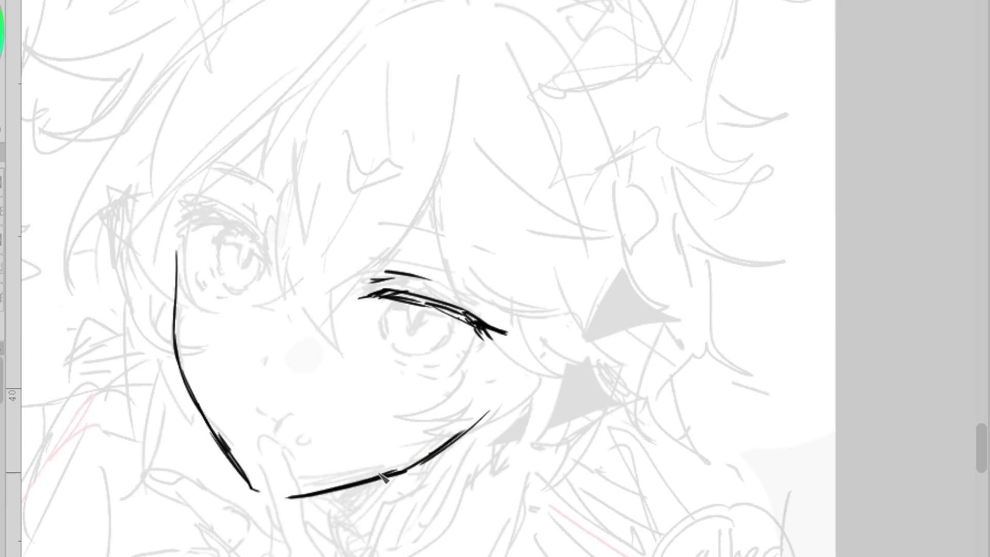
pyautogui.scroll(-1, 535, 298)
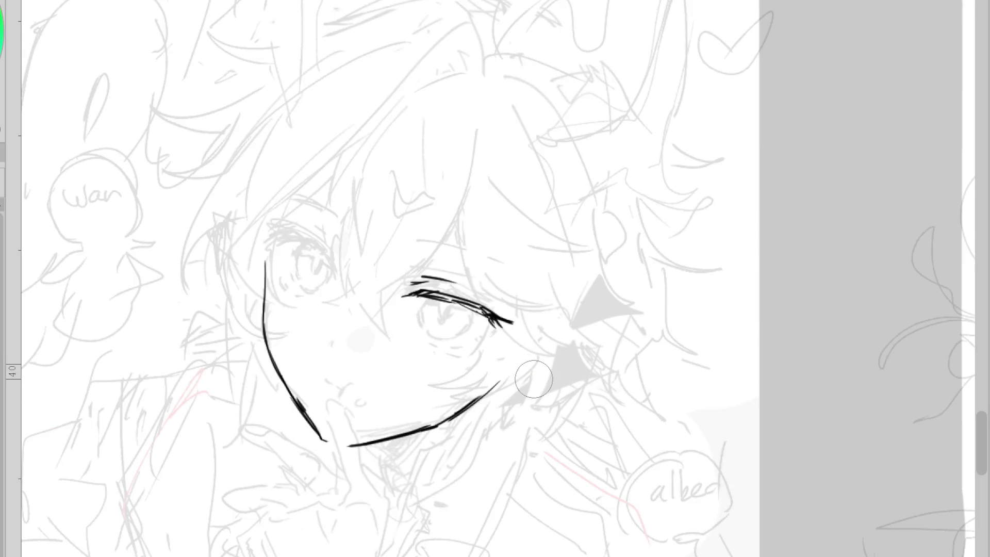
pyautogui.scroll(1, 279, 240)
pyautogui.moveTo(271, 239)
pyautogui.mouseDown()
pyautogui.moveTo(333, 261)
pyautogui.moveTo(347, 280)
pyautogui.mouseUp()
pyautogui.moveTo(309, 249); pyautogui.dragTo(340, 274)
pyautogui.moveTo(279, 237); pyautogui.dragTo(328, 264)
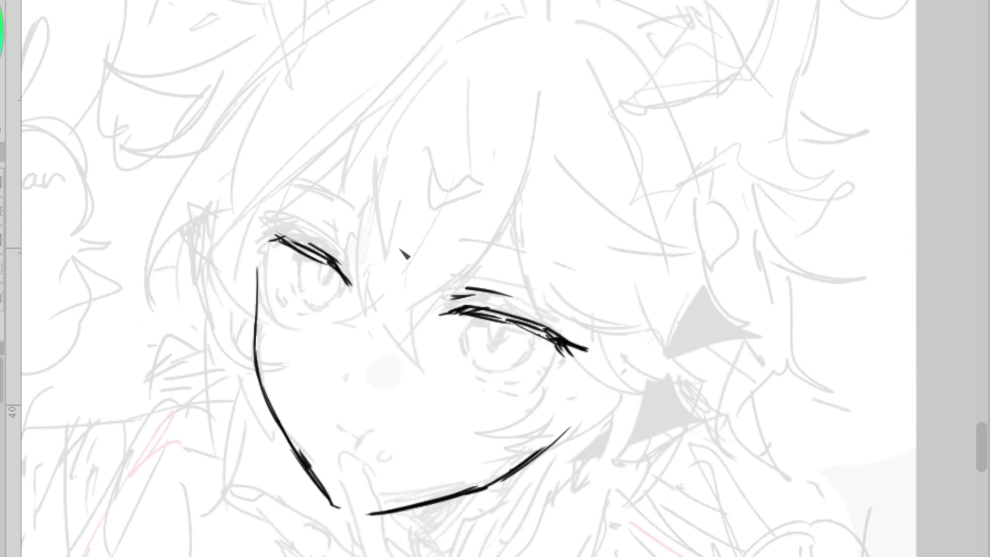
pyautogui.scroll(-1, 392, 237)
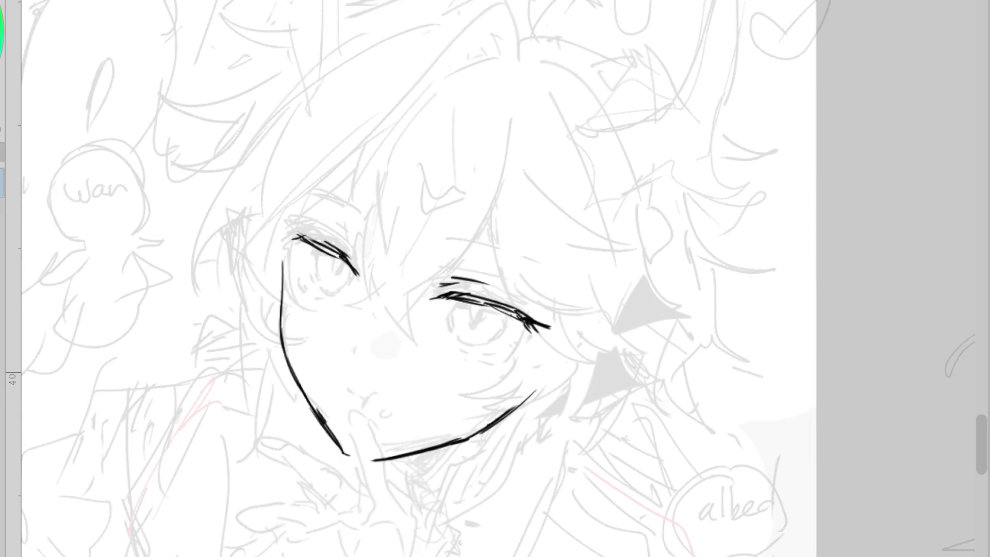
pyautogui.moveTo(467, 442); pyautogui.dragTo(372, 463)
pyautogui.hotkey('ctrl', 'z')
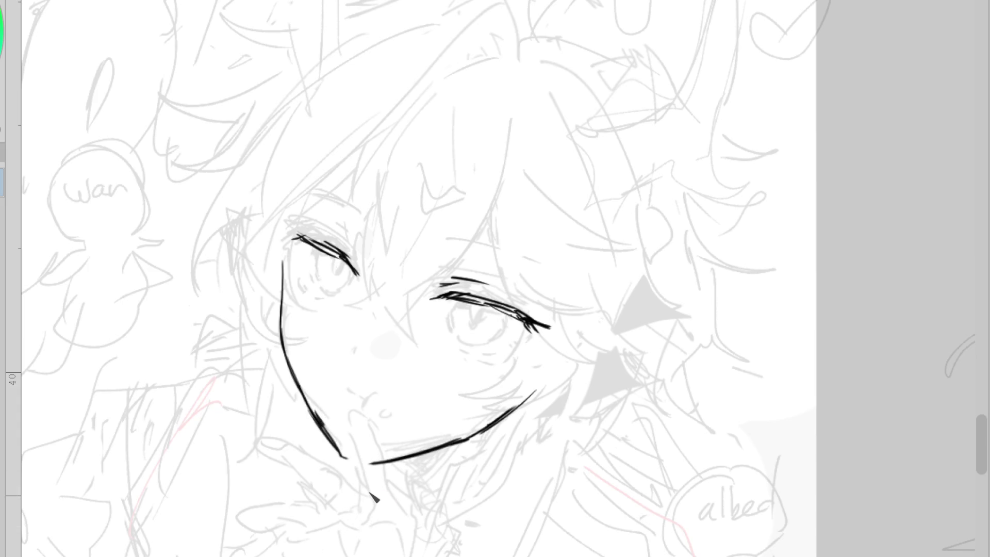
pyautogui.scroll(-1, 355, 328)
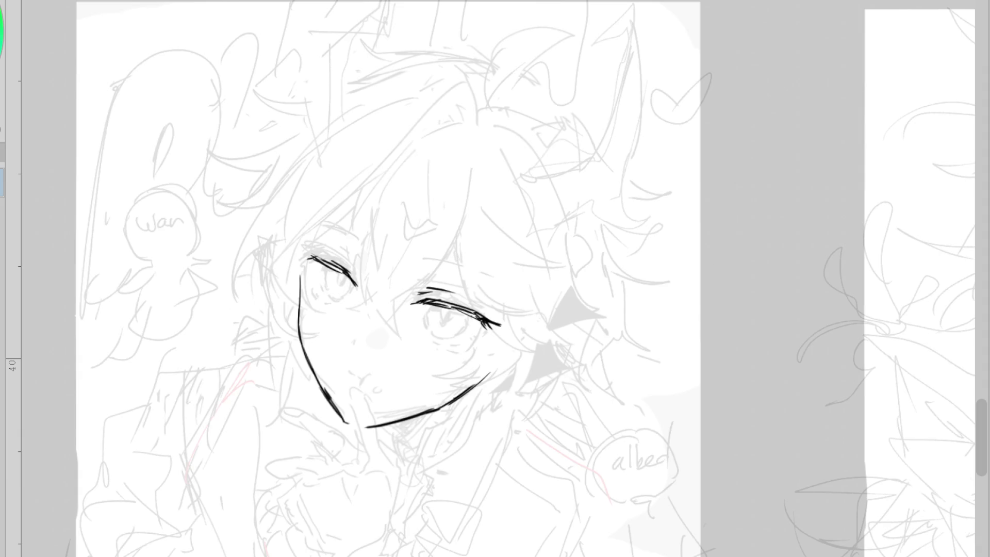
# - Cancel the accidental transform and redraw the lower left cheek with a small hook
pyautogui.hotkey('ctrl', 't')
pyautogui.press('Return')
pyautogui.scroll(2, 539, 289)
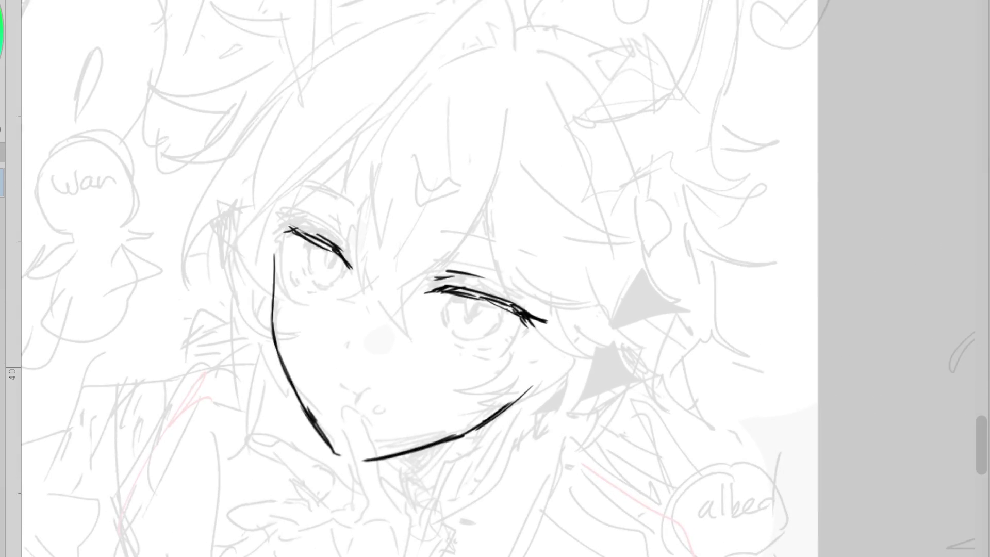
pyautogui.moveTo(288, 356)
pyautogui.mouseDown()
pyautogui.moveTo(330, 448)
pyautogui.moveTo(283, 361)
pyautogui.moveTo(346, 460)
pyautogui.mouseUp()
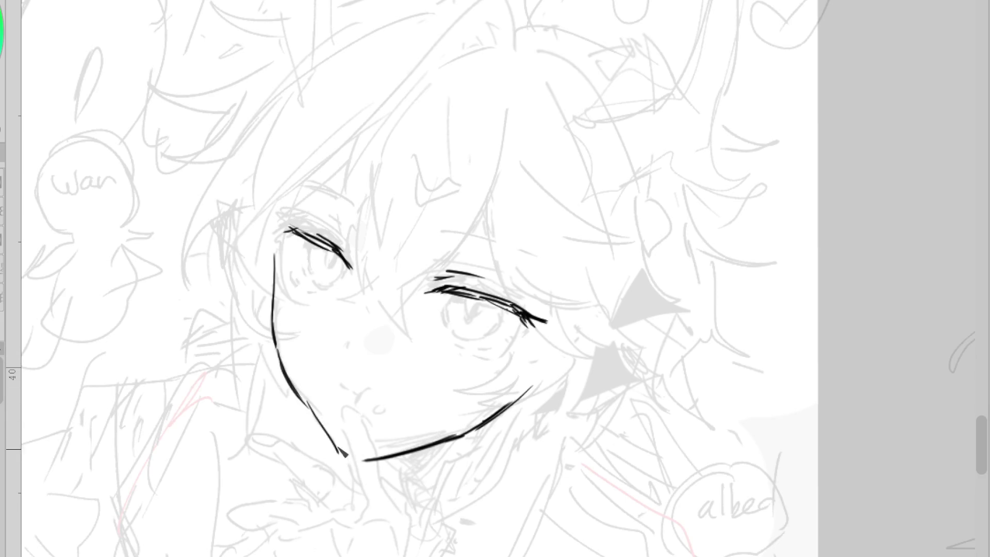
pyautogui.hotkey('ctrl', 'z')
pyautogui.moveTo(312, 417); pyautogui.dragTo(340, 454)
# - Draw the eyebrows above both eyes, redoing the right one
pyautogui.moveTo(317, 224); pyautogui.dragTo(346, 242)
pyautogui.moveTo(444, 233); pyautogui.dragTo(515, 254)
pyautogui.hotkey('ctrl', 'z')
pyautogui.moveTo(454, 235); pyautogui.dragTo(518, 254)
pyautogui.moveTo(338, 196); pyautogui.dragTo(360, 210)
pyautogui.moveTo(307, 187); pyautogui.dragTo(338, 199)
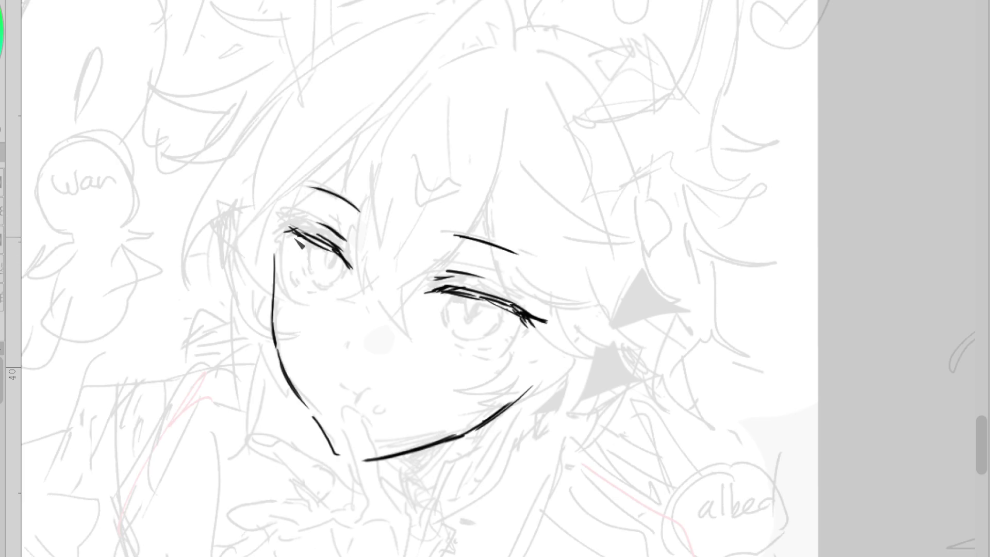
# - Ink the lash lines and the upper and lower lids of both eyes
pyautogui.moveTo(281, 228); pyautogui.dragTo(308, 238)
pyautogui.moveTo(289, 239)
pyautogui.mouseDown()
pyautogui.moveTo(293, 248)
pyautogui.moveTo(350, 241)
pyautogui.mouseUp()
pyautogui.moveTo(480, 299); pyautogui.dragTo(535, 325)
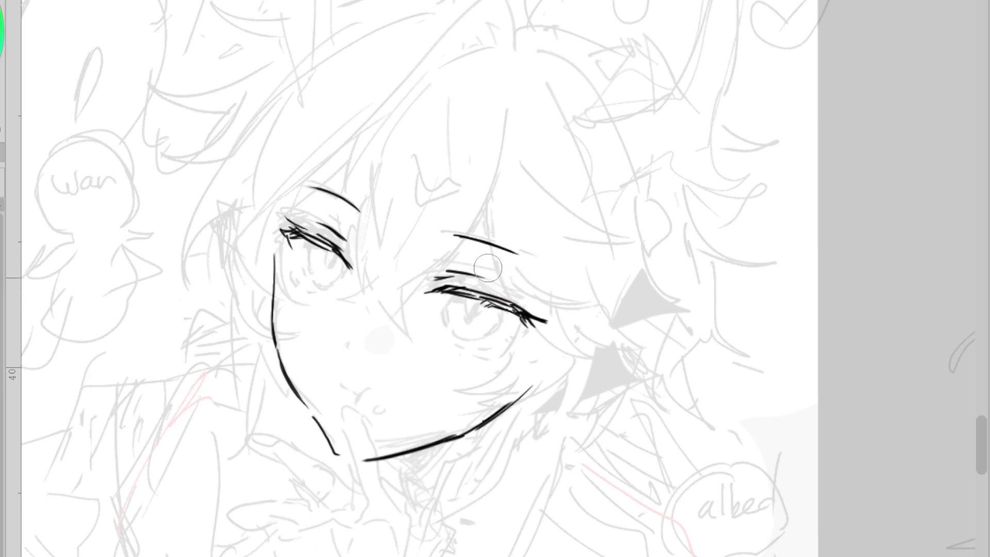
pyautogui.moveTo(447, 272); pyautogui.dragTo(494, 286)
pyautogui.moveTo(303, 288); pyautogui.dragTo(335, 293)
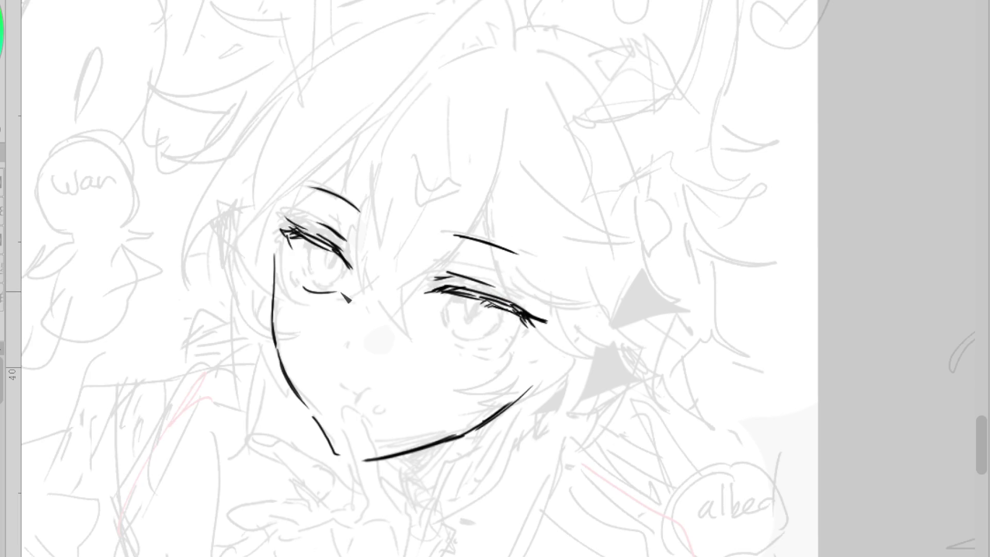
pyautogui.moveTo(441, 331)
pyautogui.mouseDown()
pyautogui.moveTo(492, 348)
pyautogui.moveTo(526, 318)
pyautogui.mouseUp()
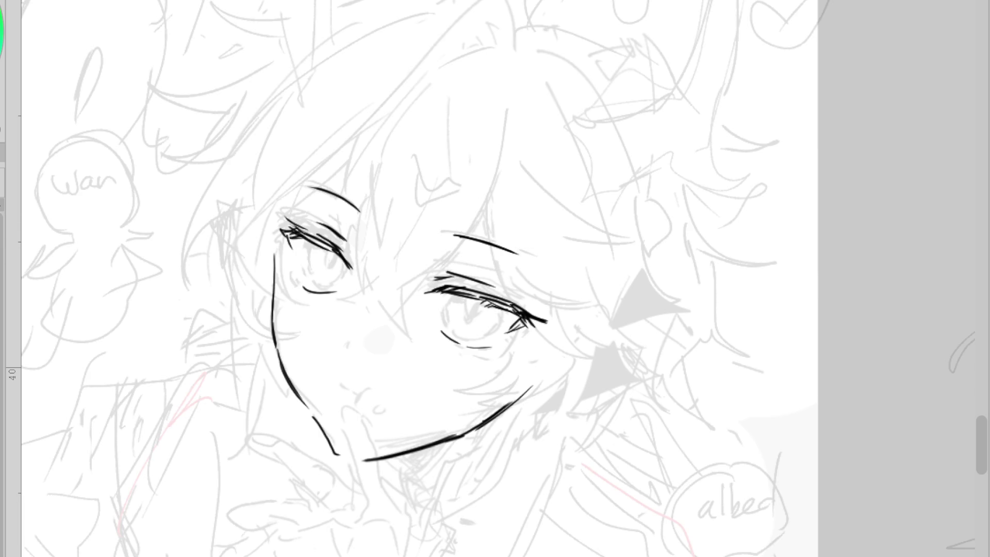
pyautogui.moveTo(493, 307); pyautogui.dragTo(530, 332)
pyautogui.moveTo(286, 232); pyautogui.dragTo(352, 271)
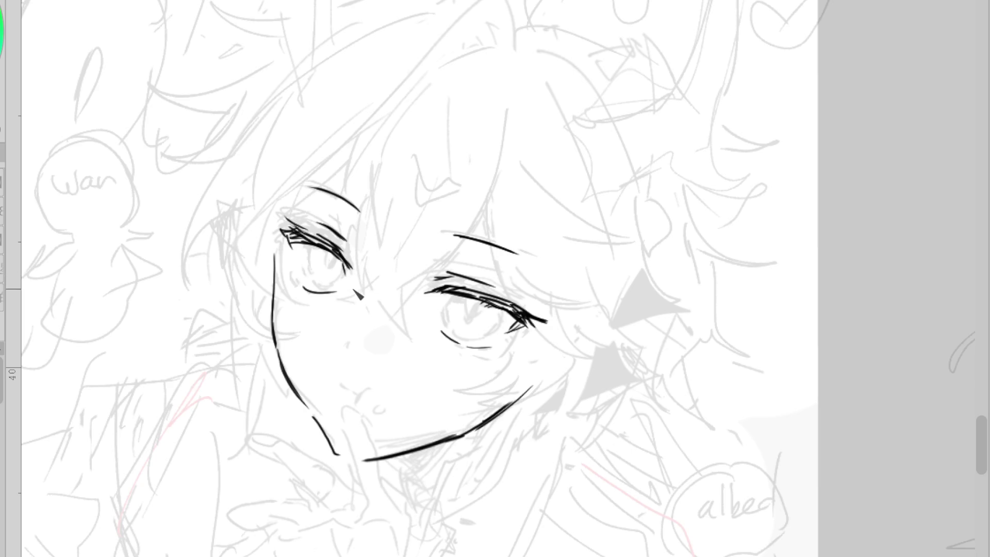
# - Trim the right lower lid, mark both eyes' inner corners and close the chin-line gap
pyautogui.press('e')
pyautogui.moveTo(490, 349)
pyautogui.mouseDown()
pyautogui.moveTo(464, 346)
pyautogui.moveTo(477, 344)
pyautogui.mouseUp()
pyautogui.press('p')
pyautogui.moveTo(296, 273); pyautogui.dragTo(291, 276)
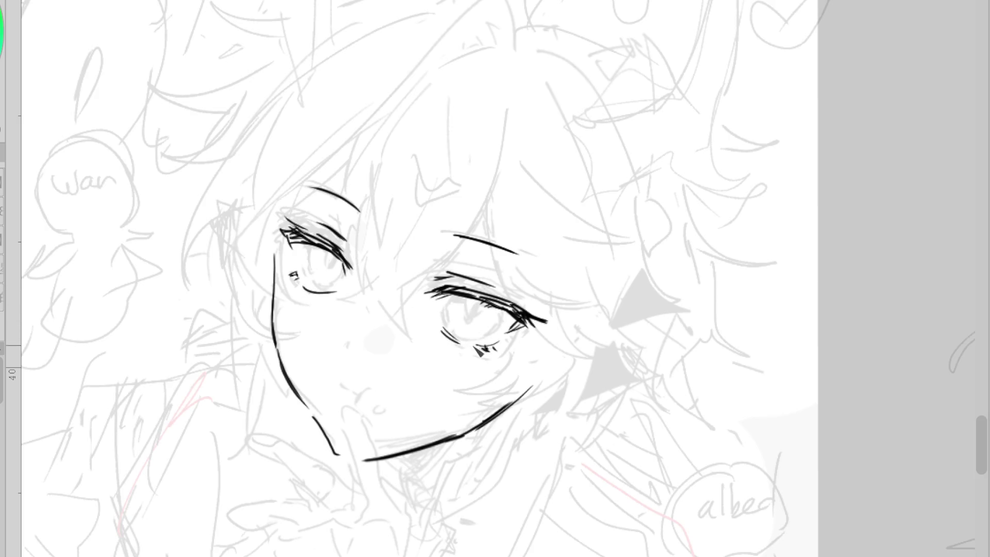
pyautogui.moveTo(465, 342); pyautogui.dragTo(454, 332)
pyautogui.moveTo(330, 443); pyautogui.dragTo(352, 460)
pyautogui.scroll(-1, 522, 339)
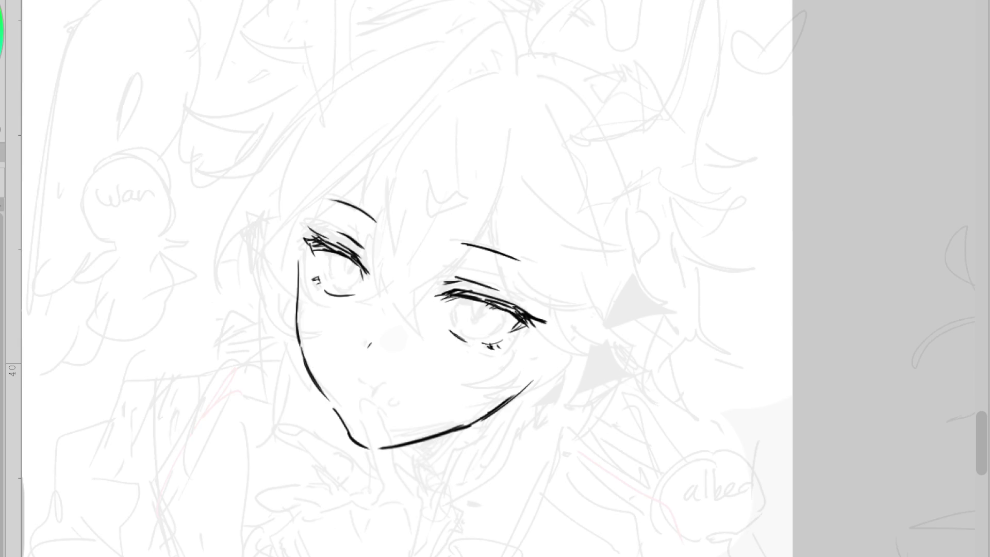
# - Ink the round iris arcs in both eyes
pyautogui.scroll(2, 338, 266)
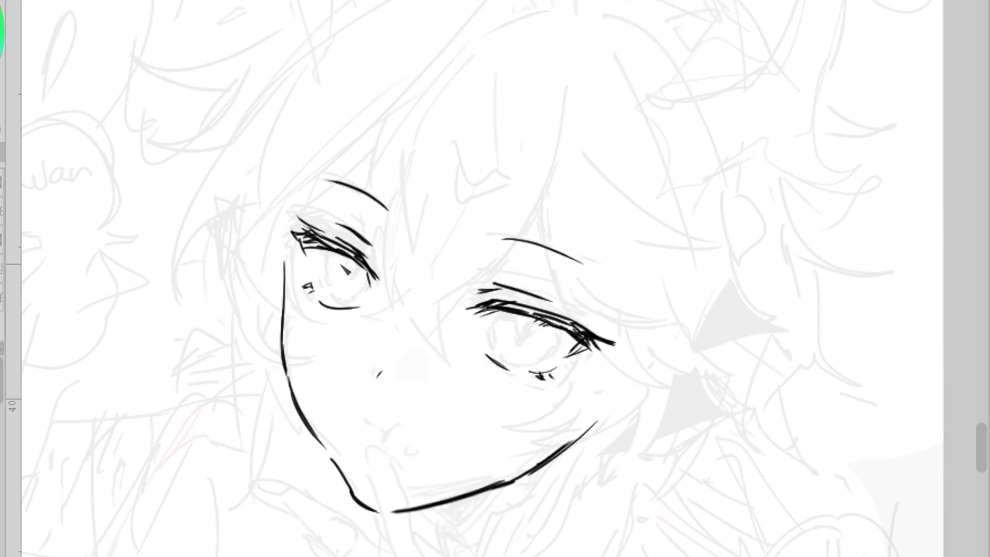
pyautogui.moveTo(328, 255); pyautogui.dragTo(331, 289)
pyautogui.moveTo(335, 255)
pyautogui.mouseDown()
pyautogui.moveTo(330, 279)
pyautogui.moveTo(344, 301)
pyautogui.moveTo(377, 290)
pyautogui.mouseUp()
pyautogui.hotkey('ctrl', 'z')
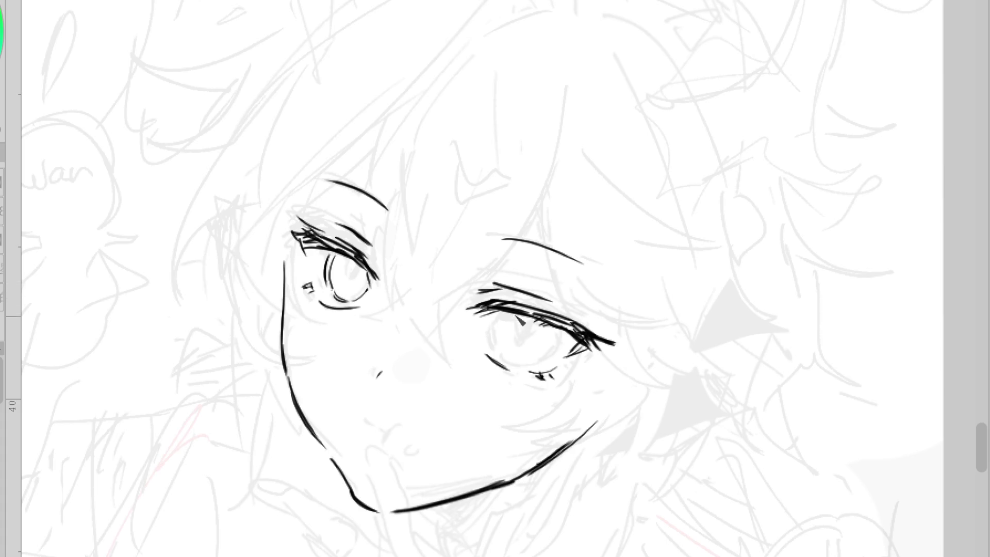
pyautogui.moveTo(498, 312)
pyautogui.mouseDown()
pyautogui.moveTo(495, 343)
pyautogui.moveTo(523, 357)
pyautogui.mouseUp()
pyautogui.moveTo(553, 324)
pyautogui.mouseDown()
pyautogui.moveTo(552, 348)
pyautogui.moveTo(534, 361)
pyautogui.mouseUp()
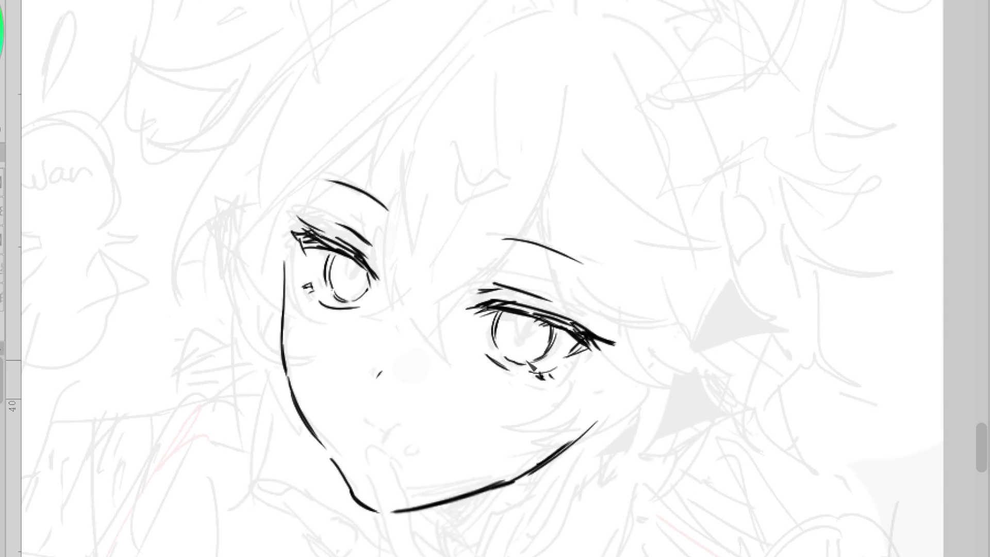
pyautogui.scroll(-2, 597, 289)
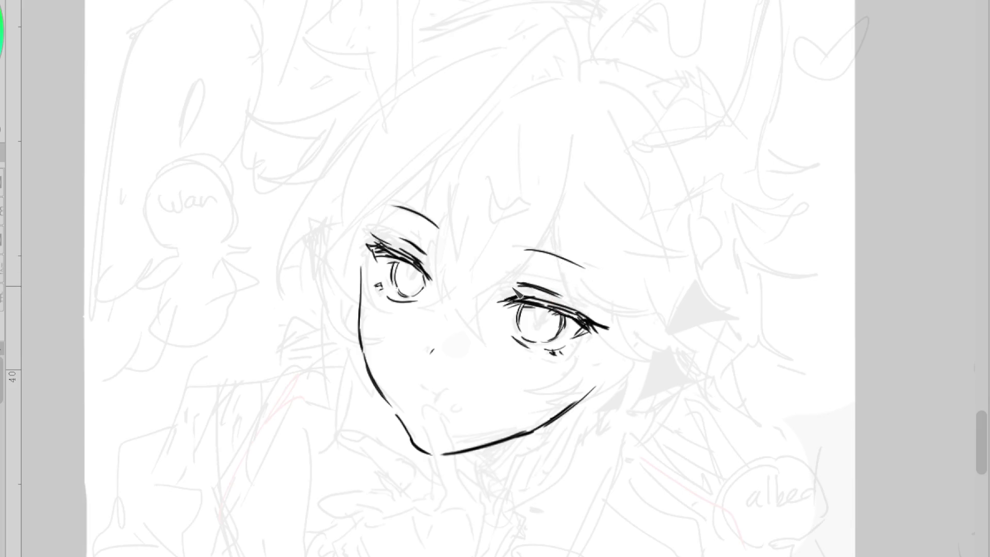
# - Redraw the right eyebrow and draw a longer curved mouth line
pyautogui.click(574, 264)
pyautogui.moveTo(519, 252); pyautogui.dragTo(593, 277)
pyautogui.moveTo(518, 258); pyautogui.dragTo(510, 281)
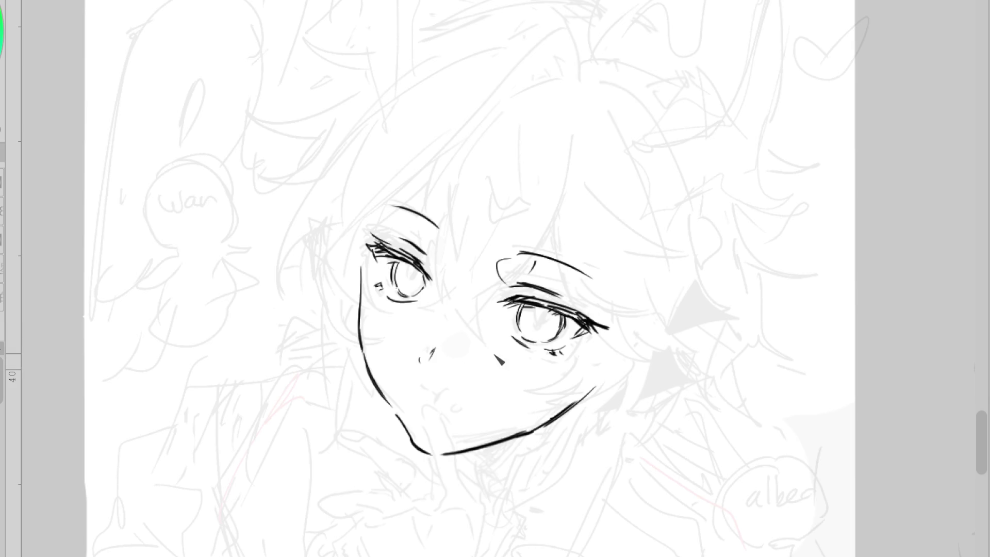
pyautogui.hotkey('ctrl', 'z')
pyautogui.moveTo(416, 390); pyautogui.dragTo(440, 403)
# - Erase the stray cheek and jaw marks, then touch up the mouth end, cheek hatch and nose
pyautogui.press('e')
pyautogui.moveTo(546, 393); pyautogui.dragTo(579, 380)
pyautogui.moveTo(547, 422); pyautogui.dragTo(497, 441)
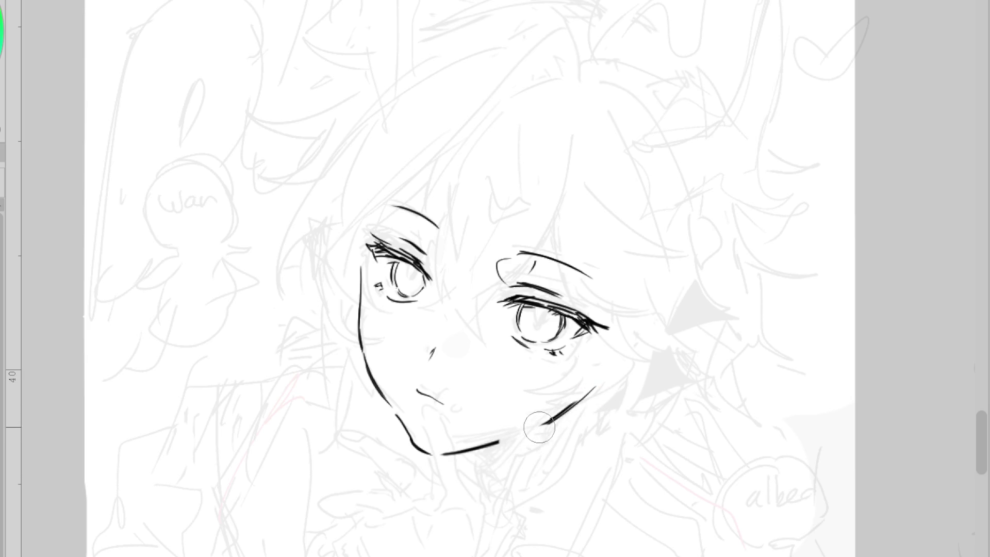
pyautogui.moveTo(439, 401); pyautogui.dragTo(447, 398)
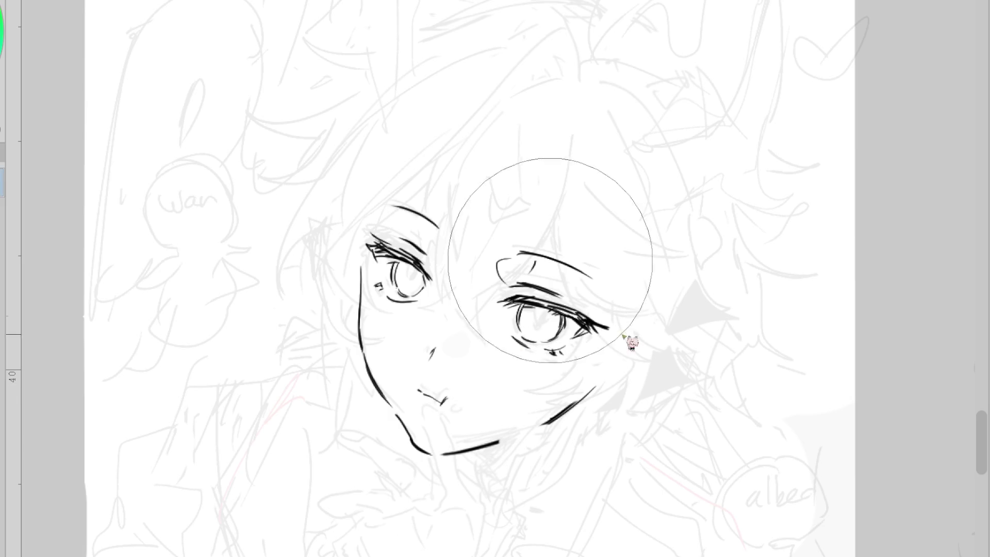
pyautogui.moveTo(529, 388); pyautogui.dragTo(538, 397)
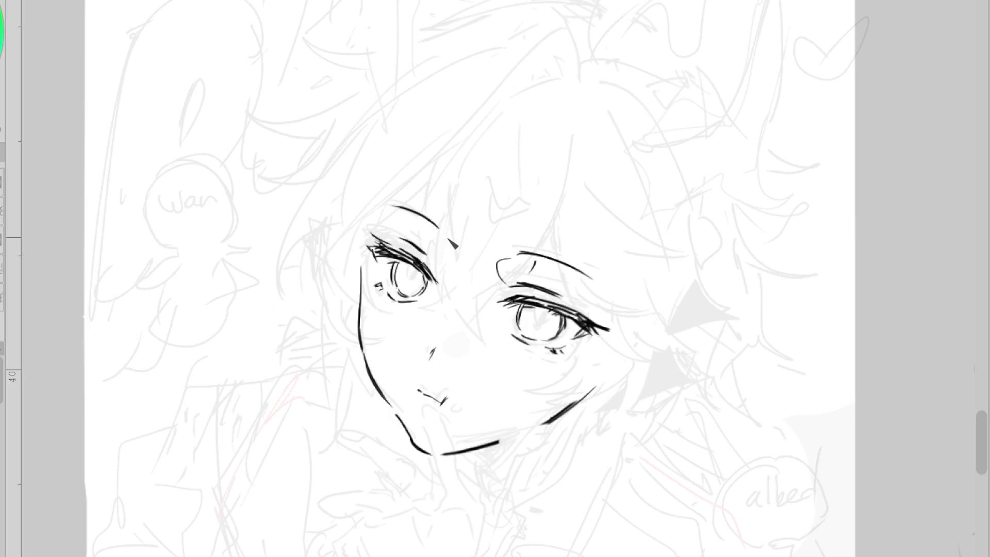
pyautogui.moveTo(431, 353); pyautogui.dragTo(423, 361)
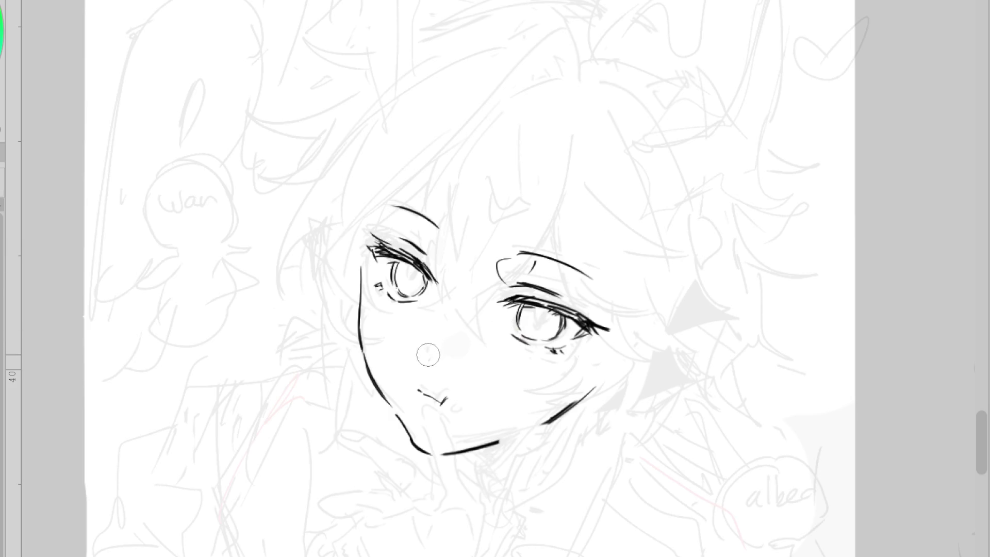
# - Paint a grey triangular shade on the nose and erase the dark mouth strokes
pyautogui.hotkey('ctrl', 'z')
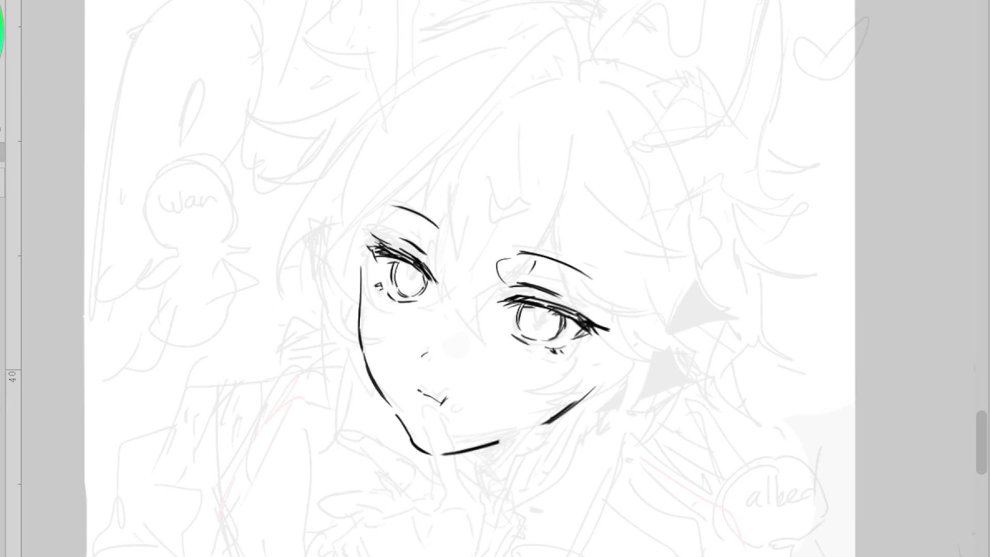
pyautogui.moveTo(454, 333)
pyautogui.mouseDown()
pyautogui.moveTo(446, 350)
pyautogui.moveTo(464, 332)
pyautogui.mouseUp()
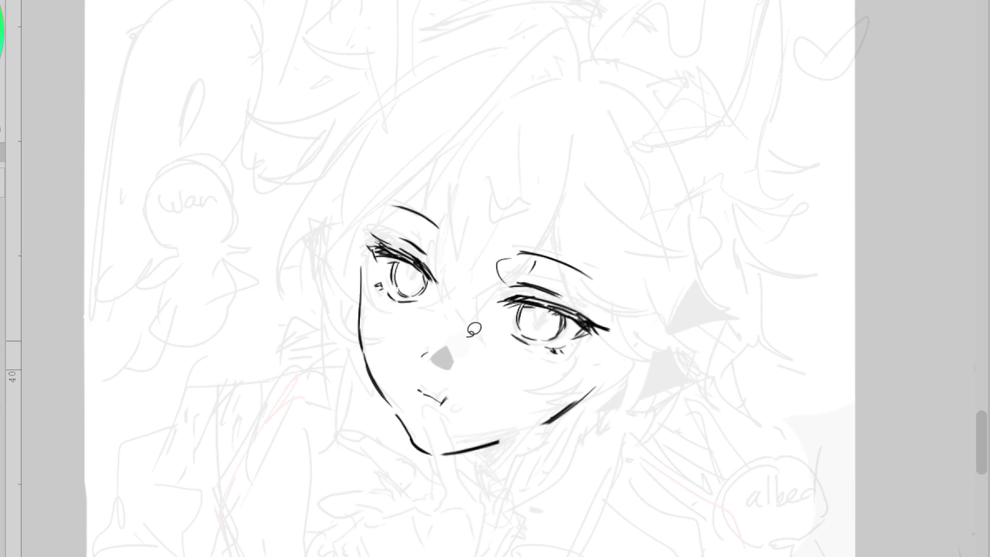
pyautogui.moveTo(428, 395); pyautogui.dragTo(415, 388)
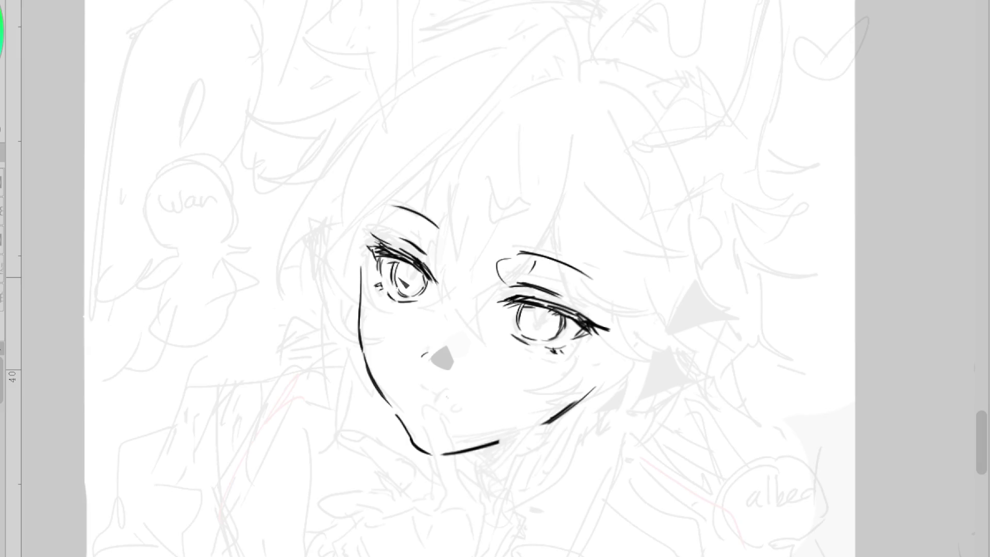
# - Refine the left eye's inner lower corner, undoing the stray marks
pyautogui.moveTo(412, 308); pyautogui.dragTo(416, 314)
pyautogui.hotkey('ctrl', 'z')
pyautogui.moveTo(386, 281); pyautogui.dragTo(392, 297)
pyautogui.hotkey('ctrl', 'z')
pyautogui.hotkey('ctrl', 'z')
# - Redraw the right jaw with a thinner line, retry the mouth strokes, and erase the chin line's right end
pyautogui.moveTo(590, 390); pyautogui.dragTo(548, 421)
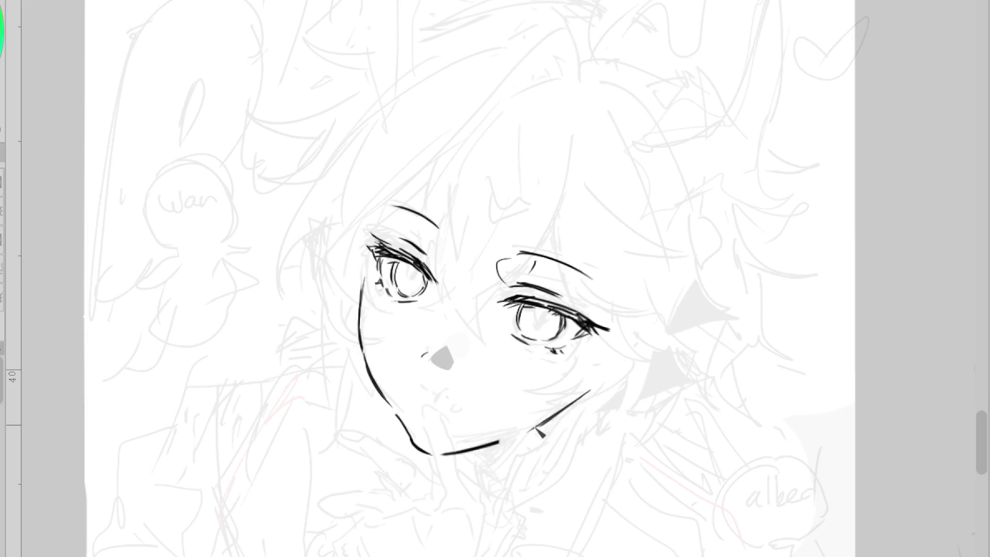
pyautogui.moveTo(422, 391); pyautogui.dragTo(437, 407)
pyautogui.press('e')
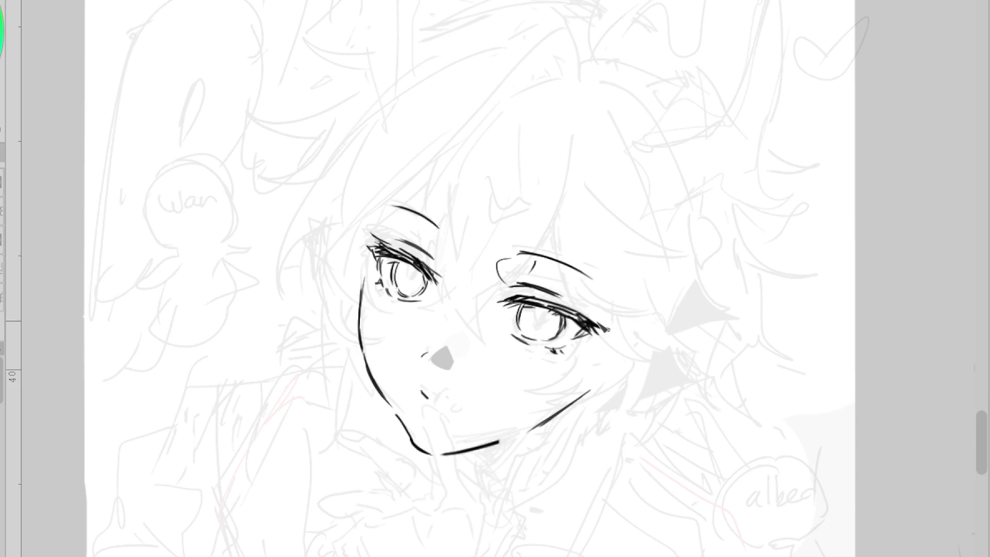
pyautogui.scroll(1, 606, 304)
pyautogui.scroll(-1, 384, 229)
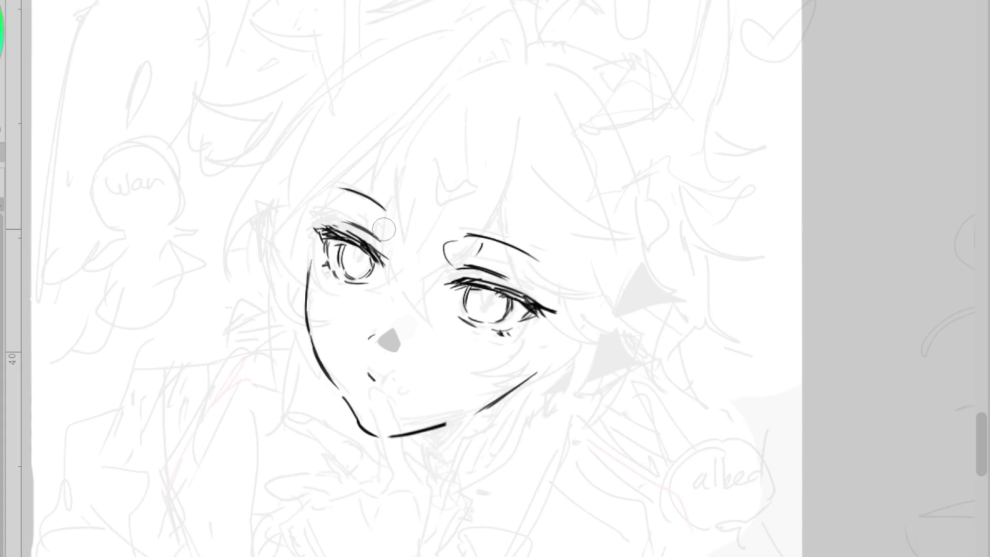
pyautogui.moveTo(368, 371); pyautogui.dragTo(400, 396)
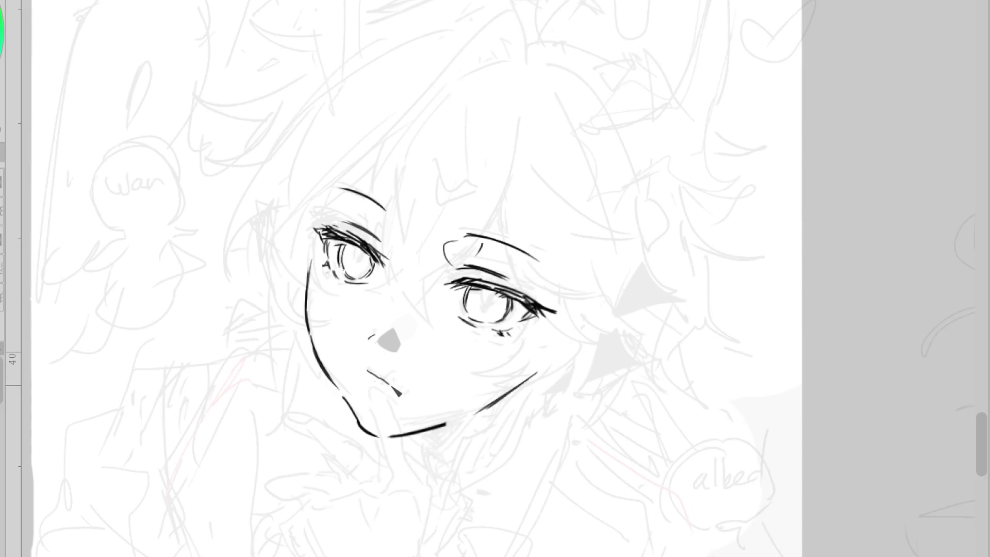
pyautogui.hotkey('ctrl', 'z')
pyautogui.hotkey('ctrl', 'z')
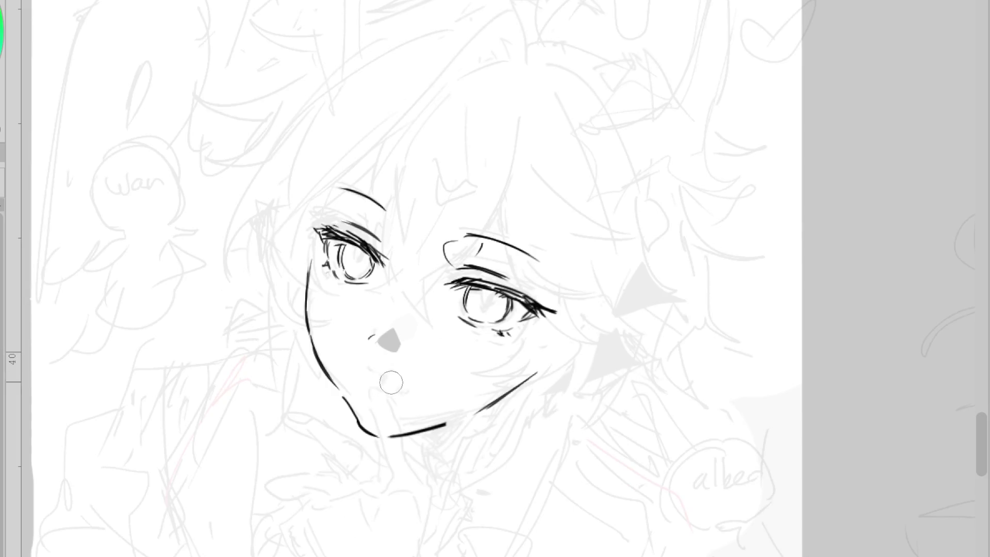
pyautogui.scroll(-1, 549, 337)
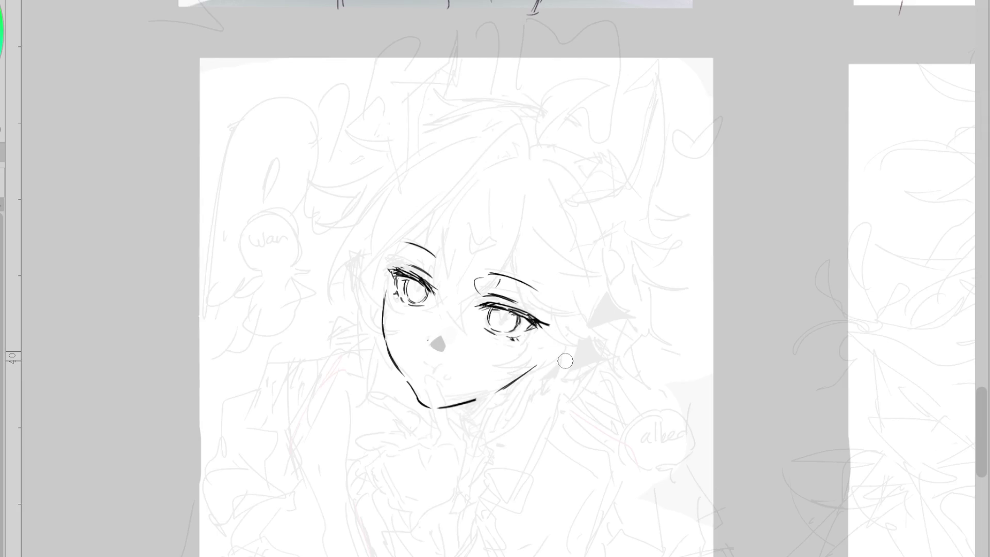
pyautogui.moveTo(480, 398); pyautogui.dragTo(471, 404)
# - On the mirrored canvas, double the lower jaw line and add chin and lip strokes, then flip back
pyautogui.press('h')
pyautogui.scroll(1, 606, 319)
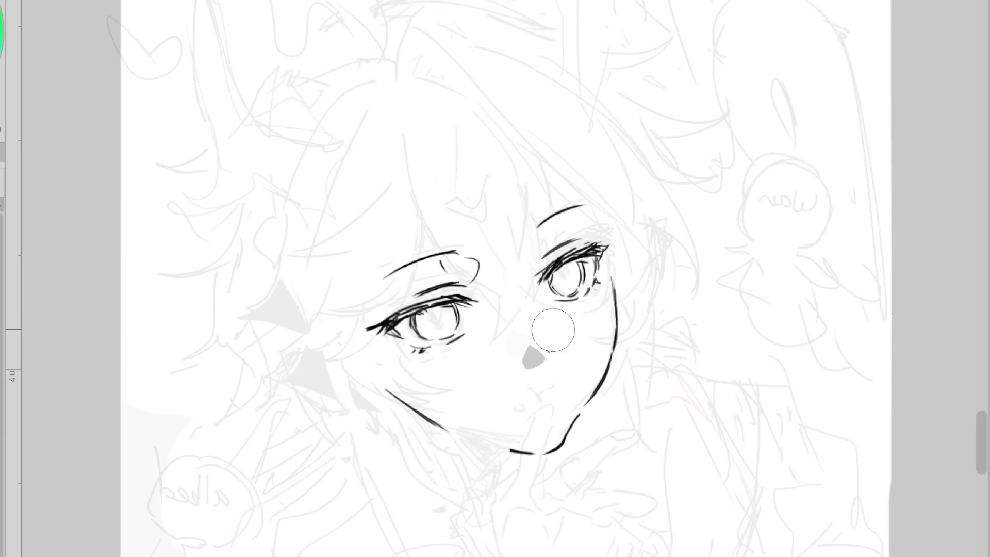
pyautogui.moveTo(391, 393); pyautogui.dragTo(450, 432)
pyautogui.moveTo(482, 441); pyautogui.dragTo(511, 453)
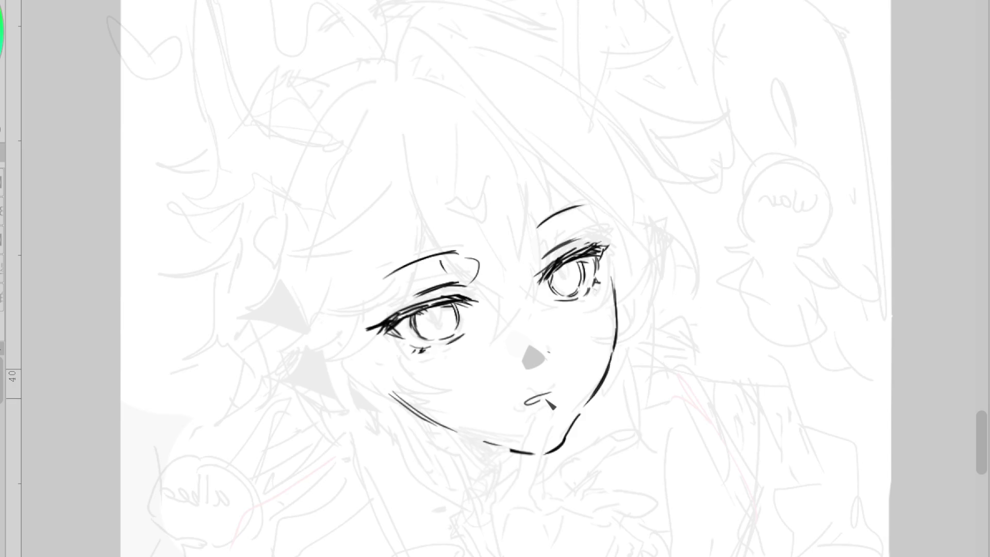
pyautogui.moveTo(535, 401); pyautogui.dragTo(553, 393)
pyautogui.press('e')
pyautogui.press('p')
pyautogui.press('h')
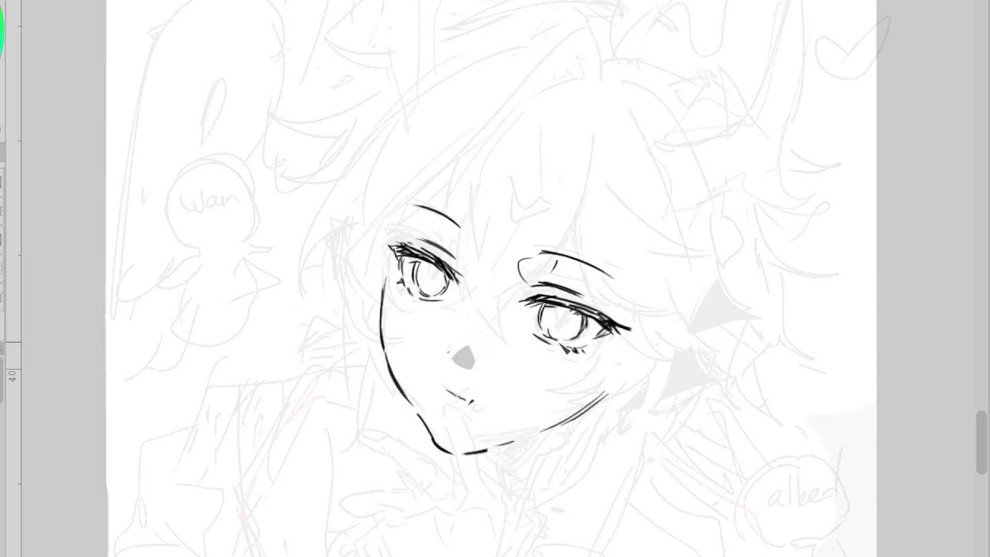
# - Ink a triangular pupil in the right eye, plus lid and inner-corner marks on the left eye
pyautogui.moveTo(563, 322); pyautogui.dragTo(571, 317)
pyautogui.hotkey('ctrl', 'z')
pyautogui.moveTo(454, 249)
pyautogui.mouseDown()
pyautogui.moveTo(461, 256)
pyautogui.moveTo(439, 285)
pyautogui.mouseUp()
pyautogui.moveTo(564, 325); pyautogui.dragTo(570, 337)
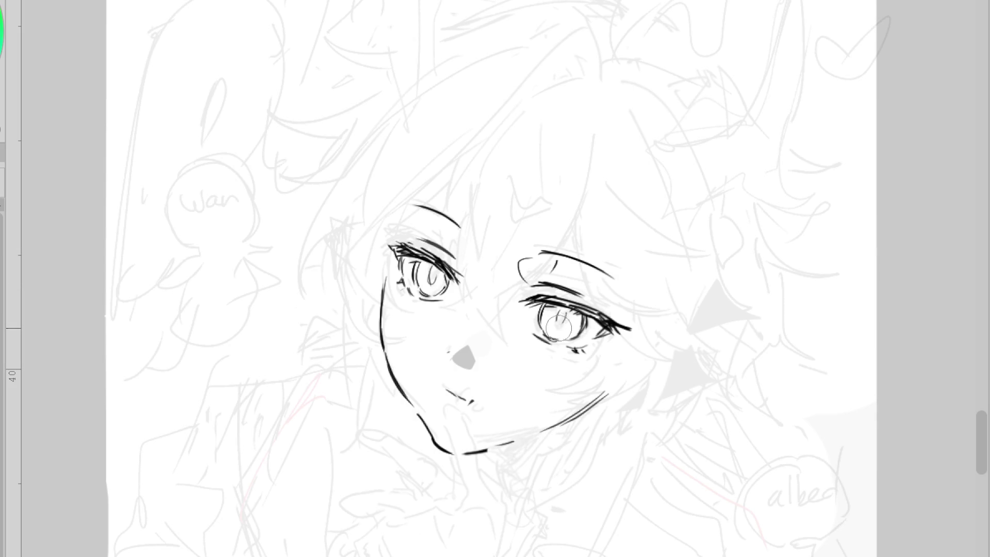
pyautogui.moveTo(460, 399); pyautogui.dragTo(467, 407)
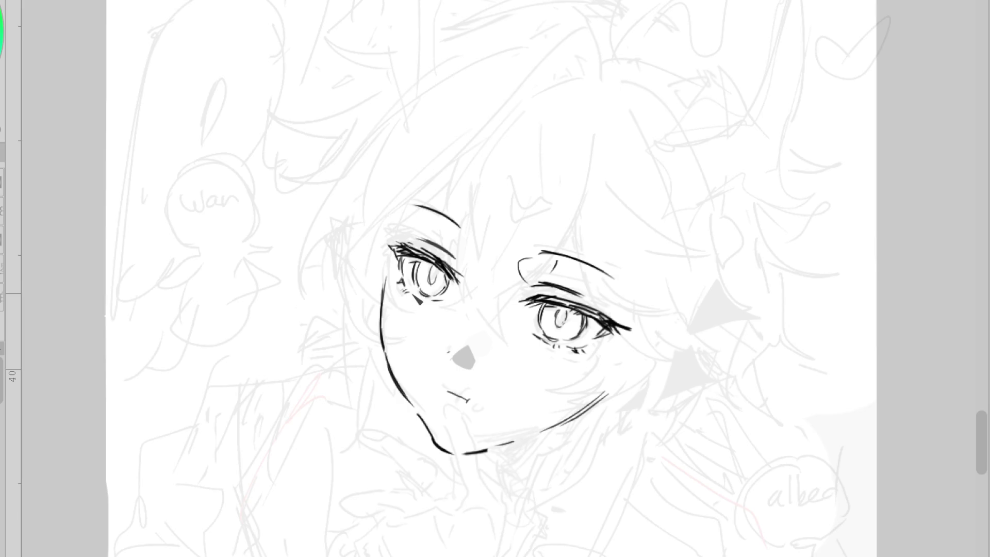
pyautogui.moveTo(411, 272); pyautogui.dragTo(414, 283)
# - Erase the dark mouth stroke with the eraser
pyautogui.press('e')
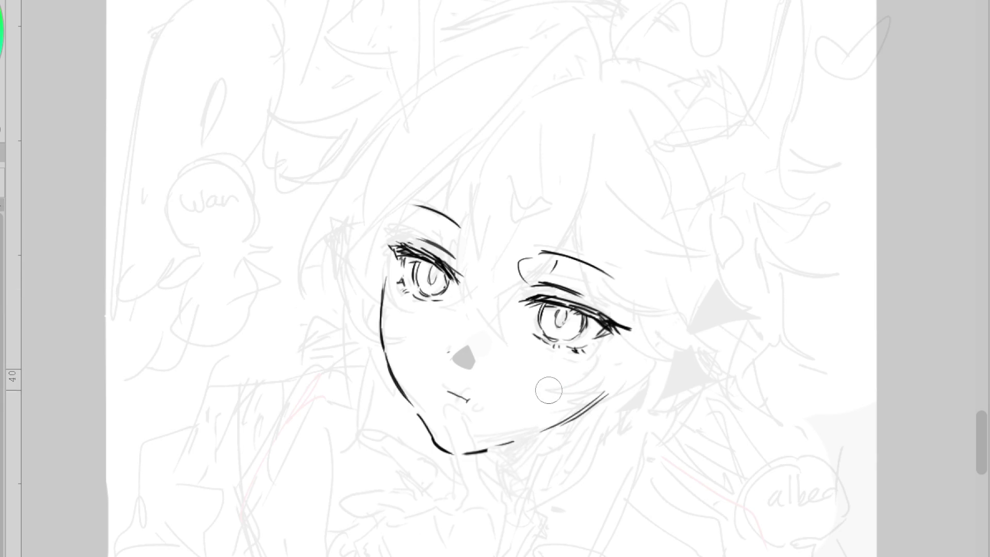
pyautogui.moveTo(438, 394); pyautogui.dragTo(508, 405)
pyautogui.scroll(-2, 578, 320)
# - Lasso the whole face and commit a transform of its lineart
pyautogui.press('m')
pyautogui.moveTo(556, 184)
pyautogui.mouseDown()
pyautogui.moveTo(449, 222)
pyautogui.moveTo(667, 312)
pyautogui.mouseUp()
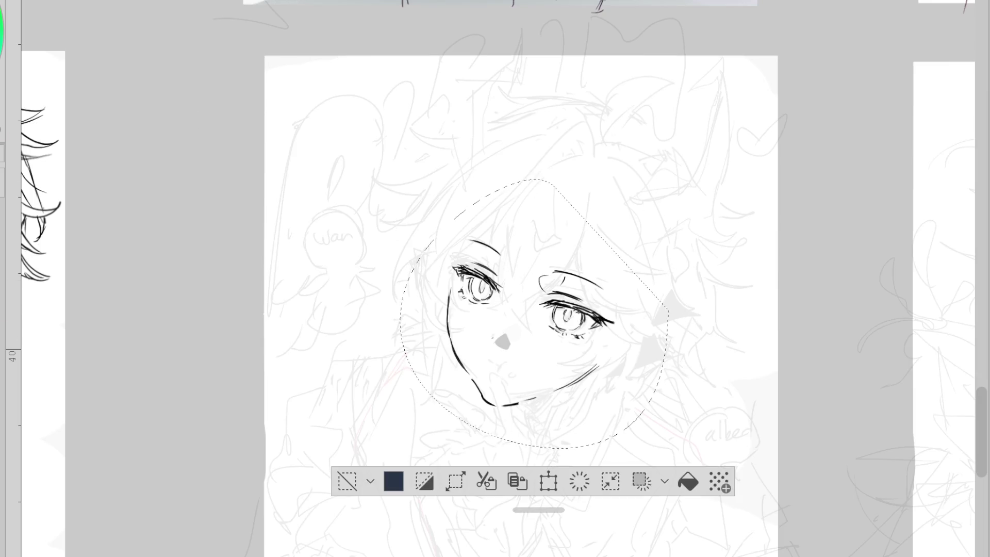
pyautogui.hotkey('ctrl', 't')
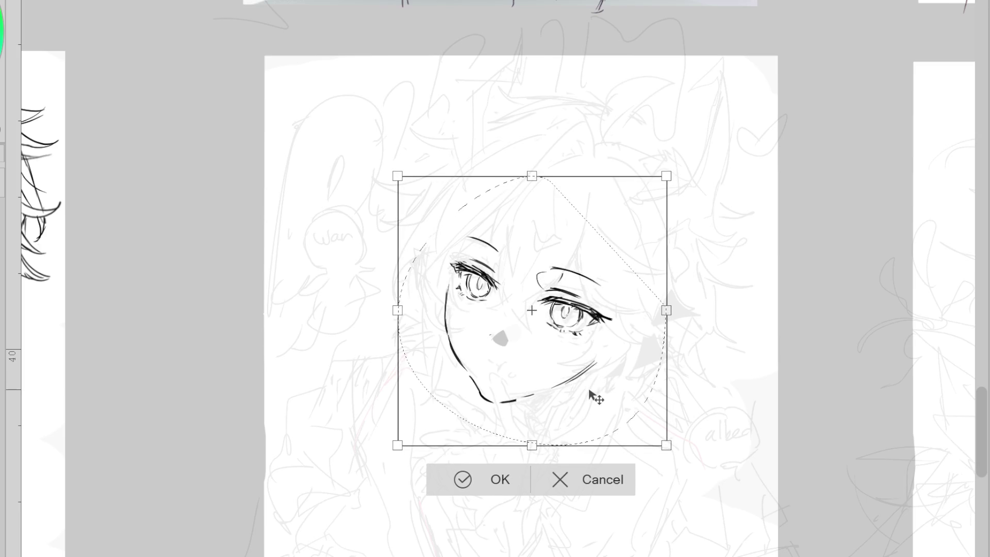
pyautogui.click(477, 479)
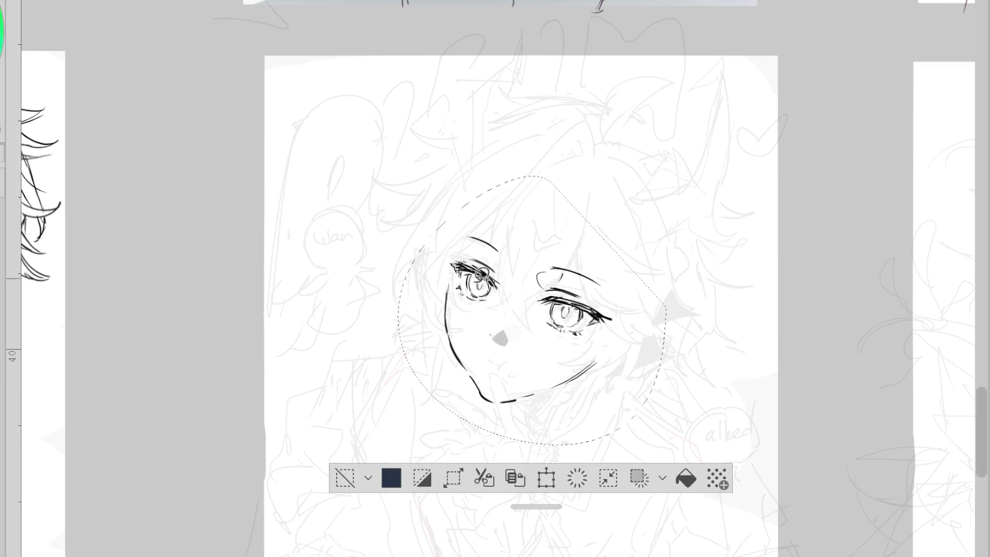
# - Clear the selection, lasso around the left eye, and deselect again
pyautogui.click(348, 474)
pyautogui.moveTo(480, 253)
pyautogui.mouseDown()
pyautogui.moveTo(524, 262)
pyautogui.moveTo(467, 232)
pyautogui.mouseUp()
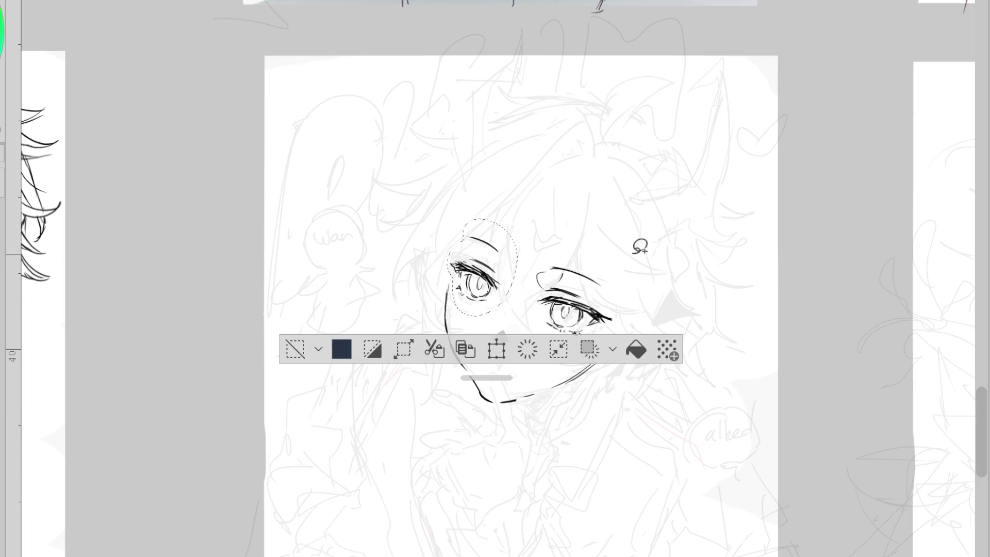
pyautogui.click(342, 349)
pyautogui.scroll(2, 560, 317)
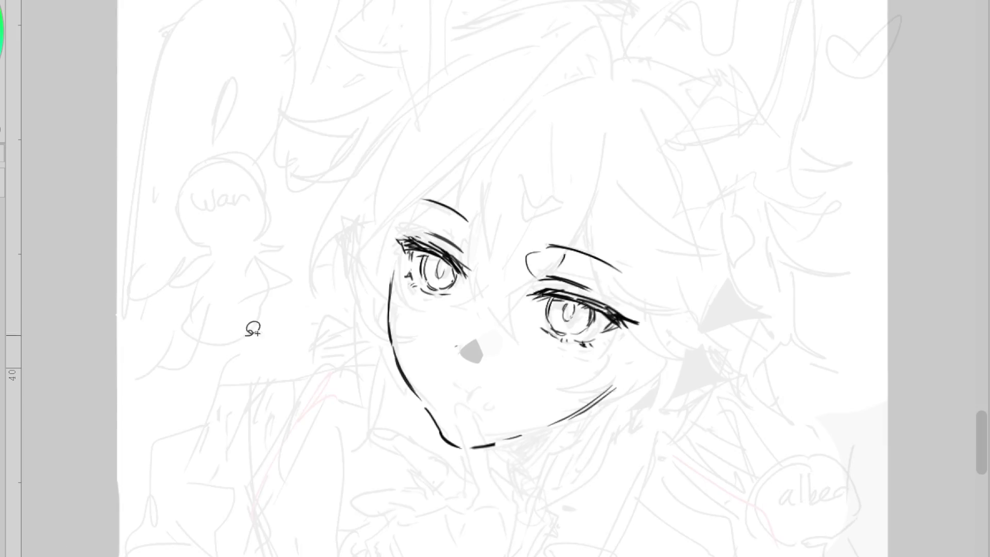
# - Draw the curved jawline under the chin, discarding the trial mark below the right eye
pyautogui.moveTo(589, 344); pyautogui.dragTo(606, 357)
pyautogui.hotkey('ctrl', 'z')
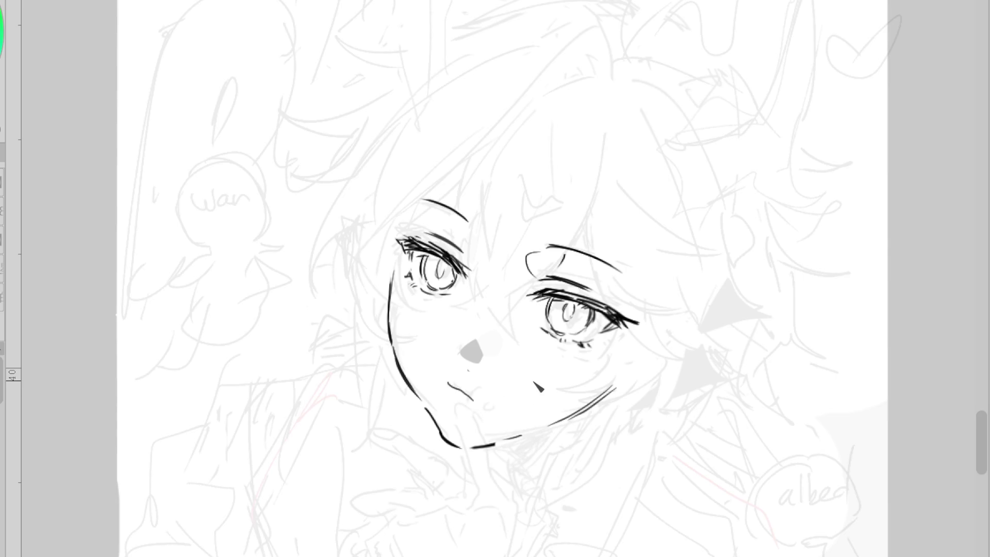
pyautogui.hotkey('ctrl', 'z')
pyautogui.hotkey('ctrl', 'z')
pyautogui.hotkey('ctrl', 'z')
pyautogui.moveTo(493, 449); pyautogui.dragTo(510, 472)
pyautogui.moveTo(585, 430); pyautogui.dragTo(512, 471)
pyautogui.scroll(-2, 574, 375)
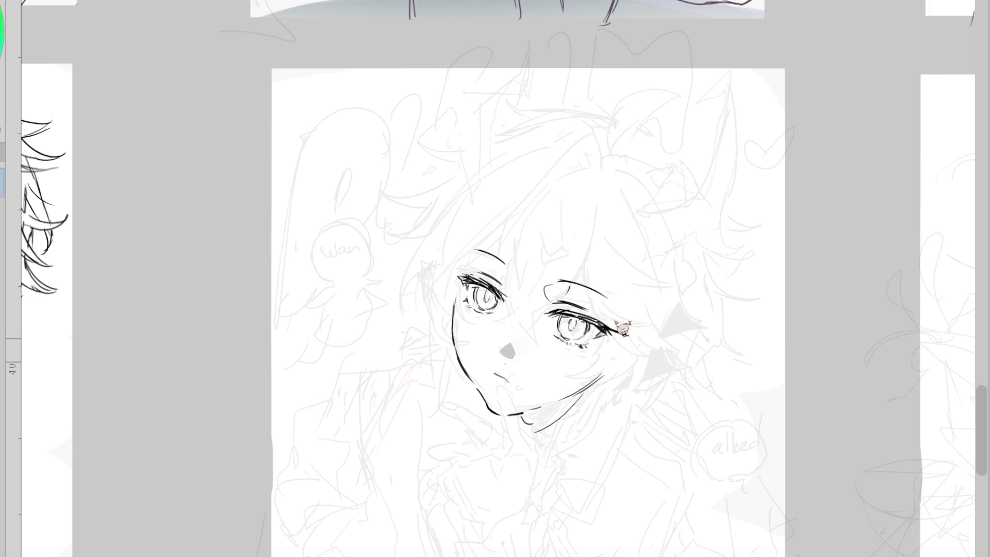
# - Add a lash accent at the right eye's outer corner and a stroke beside the nose bridge
pyautogui.moveTo(620, 335); pyautogui.dragTo(627, 340)
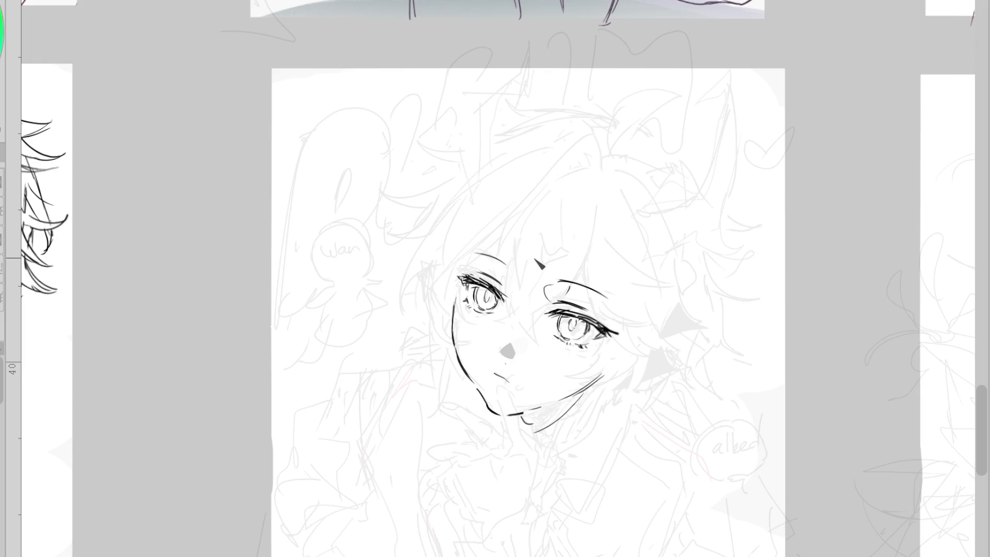
pyautogui.moveTo(550, 349); pyautogui.dragTo(558, 356)
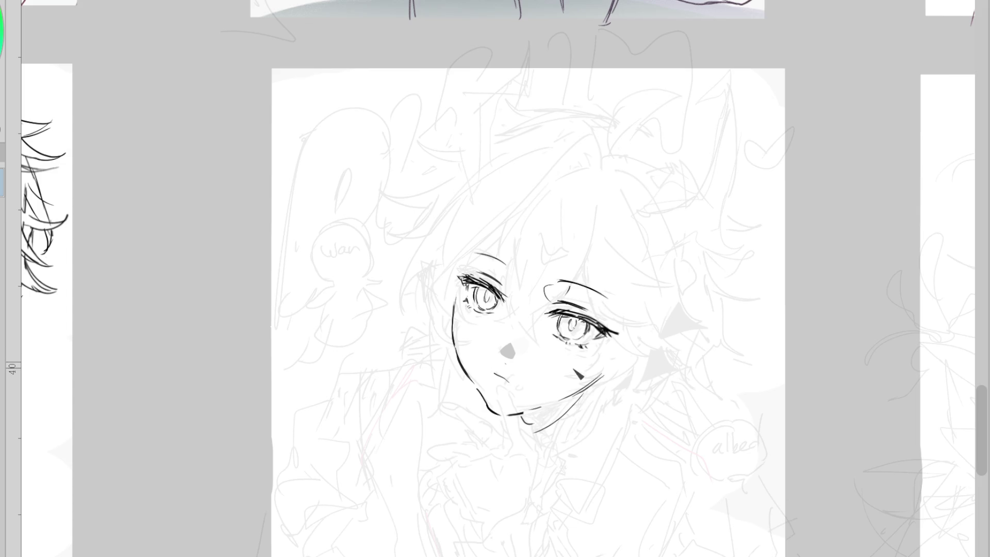
pyautogui.hotkey('ctrl', 'z')
pyautogui.moveTo(505, 319); pyautogui.dragTo(514, 328)
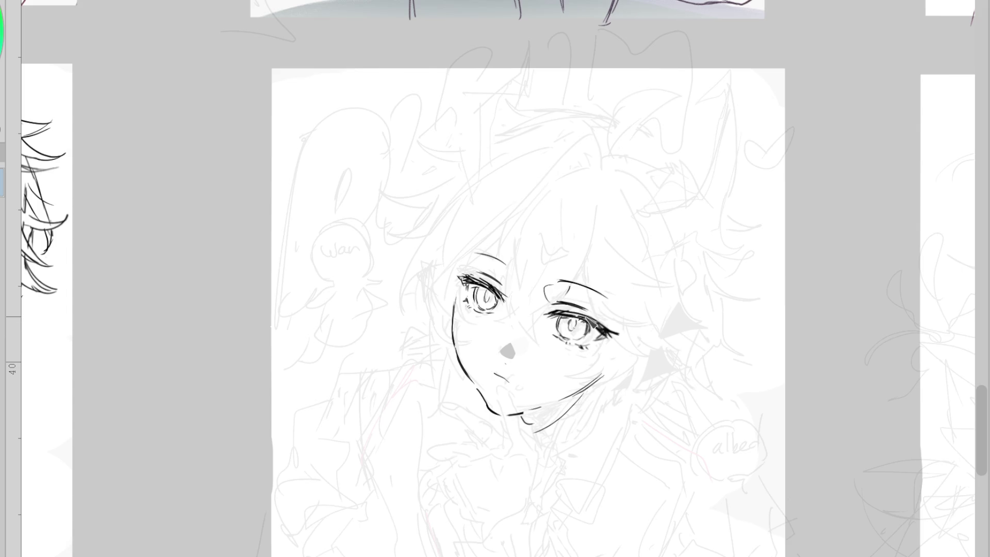
# - Try erasing the left jaw outline, then revert the erasure
pyautogui.press('e')
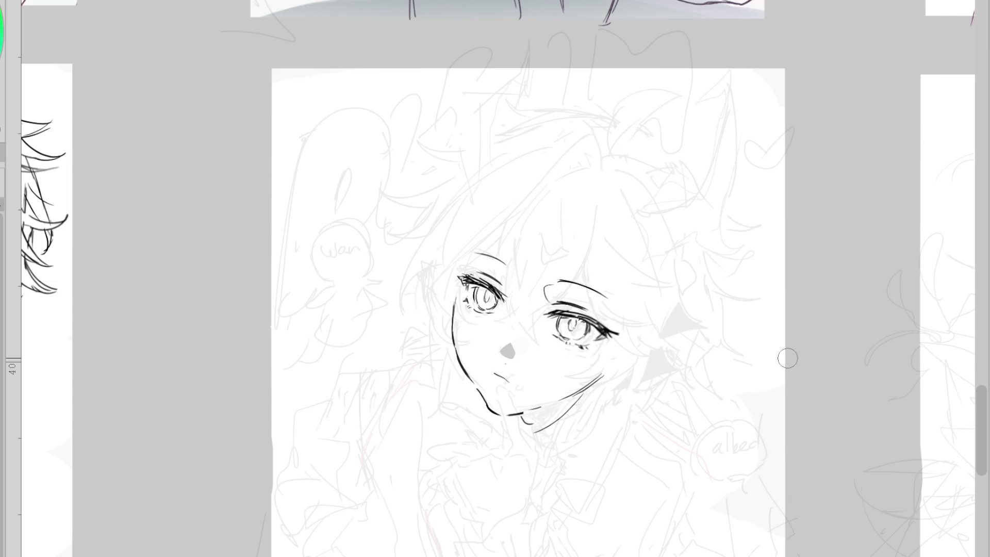
pyautogui.press('p')
pyautogui.press('e')
pyautogui.moveTo(456, 302)
pyautogui.mouseDown()
pyautogui.moveTo(458, 343)
pyautogui.moveTo(498, 413)
pyautogui.mouseUp()
pyautogui.hotkey('ctrl', 'z')
pyautogui.press('p')
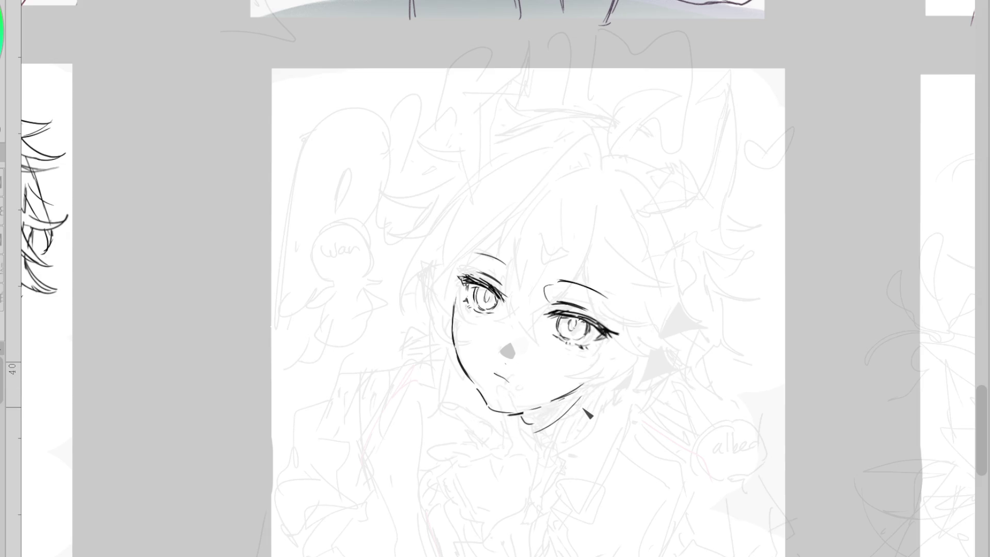
pyautogui.hotkey('ctrl', 'y')
# - Erase the grey mark at the nose and ink a small nose stroke
pyautogui.press('e')
pyautogui.moveTo(509, 349); pyautogui.dragTo(504, 347)
pyautogui.press('p')
pyautogui.scroll(1, 531, 340)
pyautogui.moveTo(516, 353); pyautogui.dragTo(522, 361)
pyautogui.press('e')
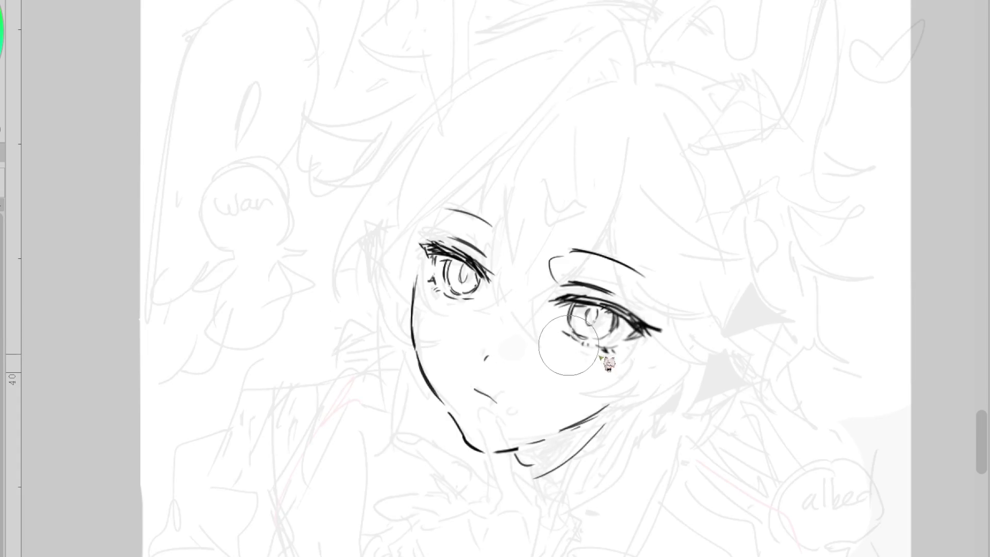
pyautogui.press('p')
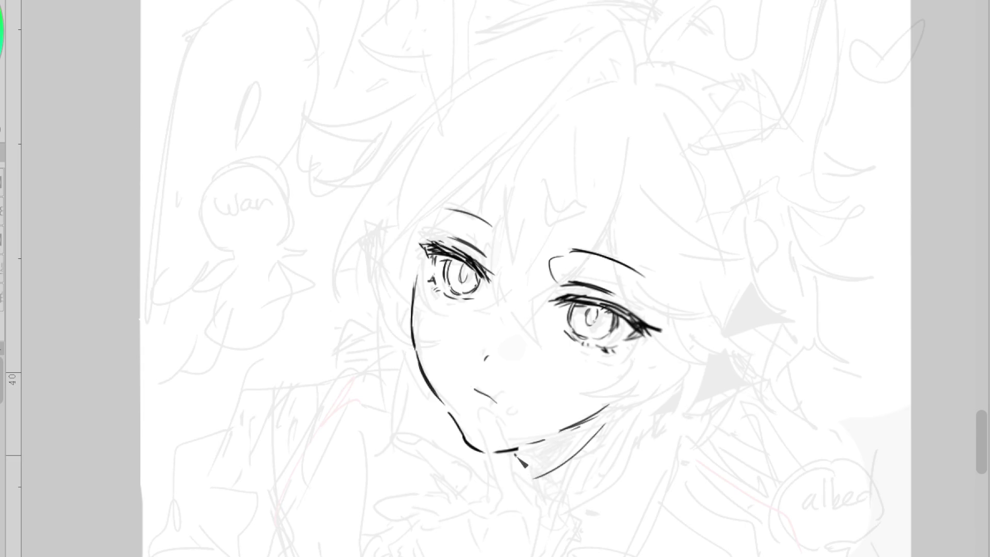
pyautogui.scroll(-2, 542, 302)
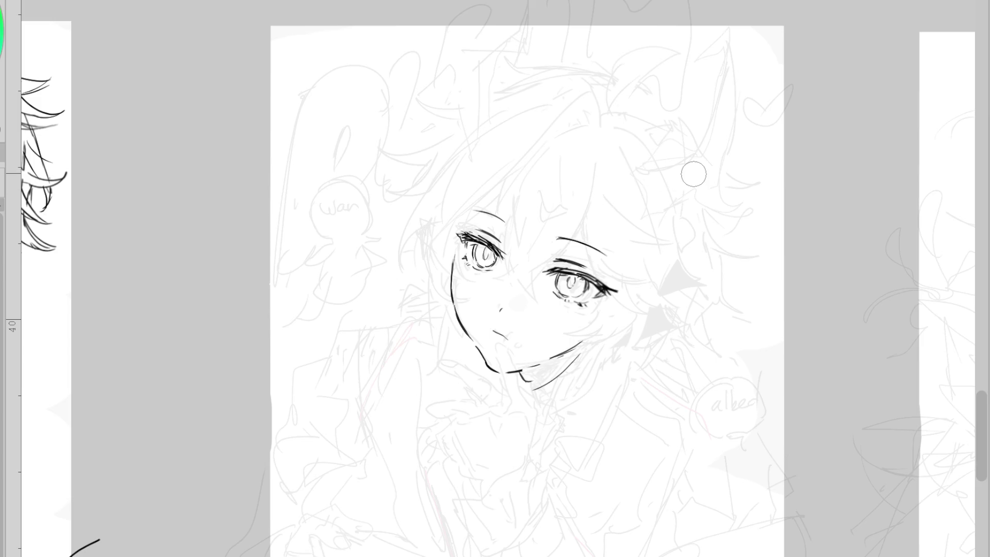
# - Hide and reshow the lineart, then step through undo history to compare the eye placement
pyautogui.hotkey('ctrl', ',')
pyautogui.hotkey('ctrl', ',')
pyautogui.hotkey('ctrl', ',')
pyautogui.hotkey('ctrl', ',')
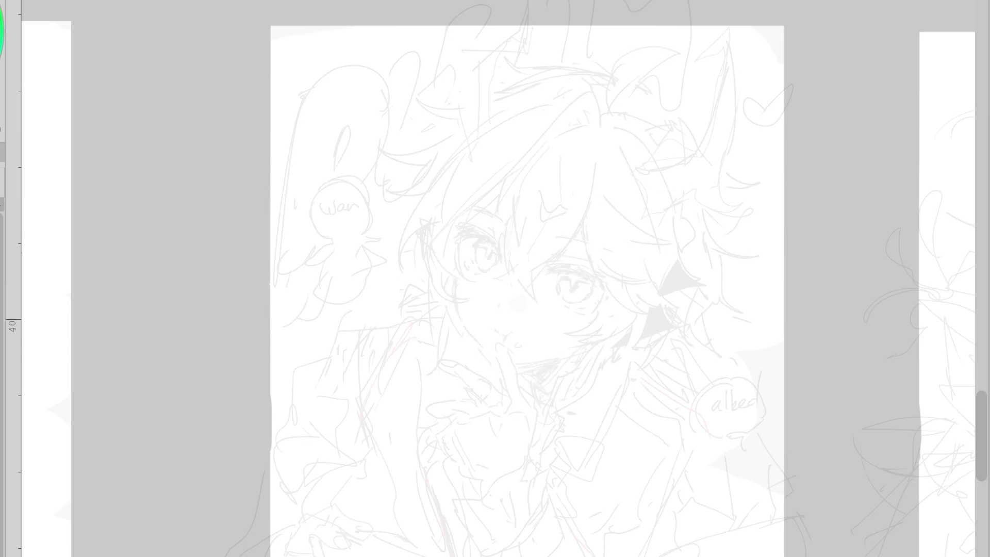
pyautogui.hotkey('ctrl', ',')
pyautogui.hotkey('ctrl', ',')
pyautogui.hotkey('ctrl', 'z')
pyautogui.hotkey('ctrl', 'z')
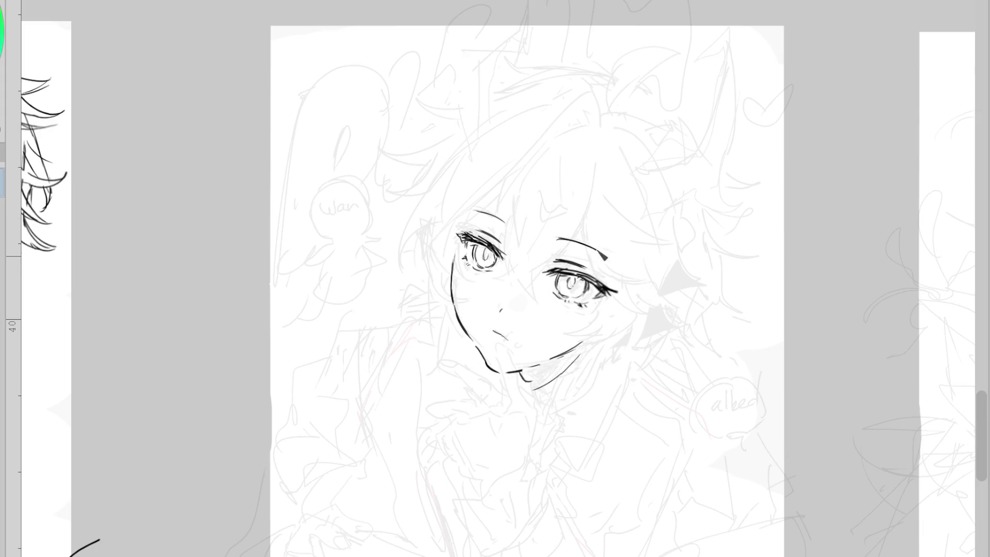
pyautogui.hotkey('ctrl', 'y')
pyautogui.hotkey('ctrl', 'z')
pyautogui.hotkey('ctrl', 'y')
pyautogui.hotkey('ctrl', 'z')
pyautogui.hotkey('ctrl', 'z')
pyautogui.hotkey('ctrl', 'z')
pyautogui.hotkey('ctrl', 'z')
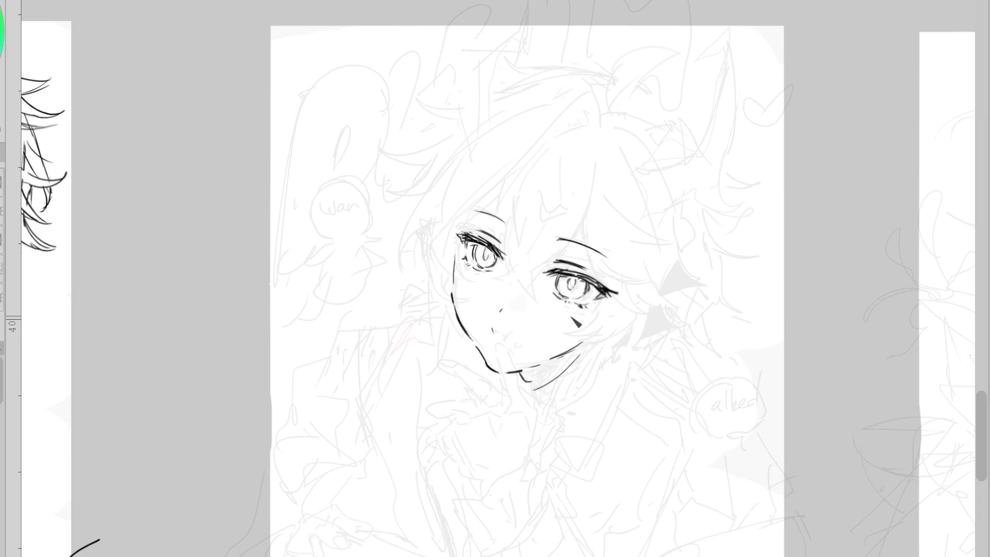
# - Add an eyeliner wedge at the left eye's lower corner and redraw the mouth stroke
pyautogui.moveTo(506, 263); pyautogui.dragTo(511, 266)
pyautogui.hotkey('ctrl', 'z')
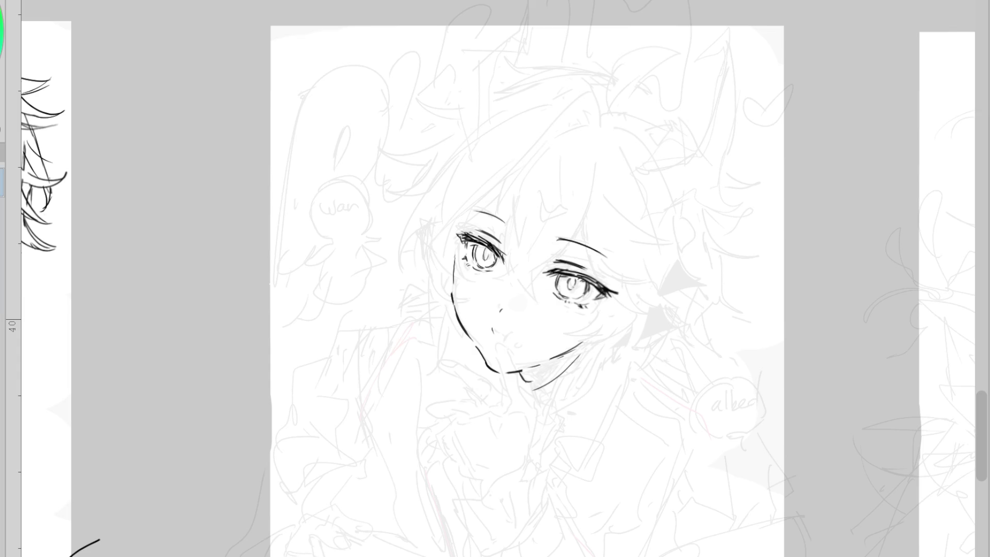
pyautogui.moveTo(463, 258); pyautogui.dragTo(468, 264)
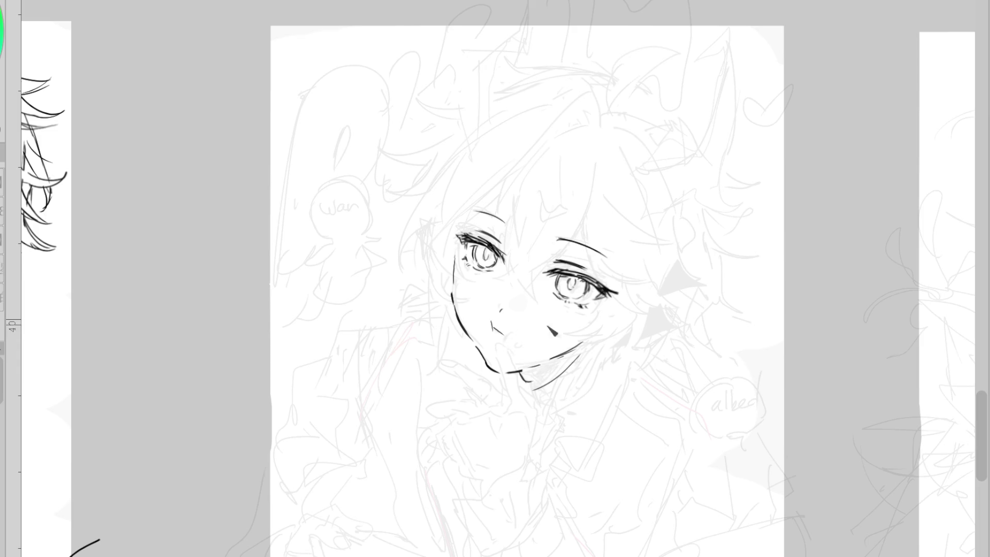
pyautogui.moveTo(487, 330)
pyautogui.mouseDown()
pyautogui.moveTo(495, 340)
pyautogui.moveTo(507, 330)
pyautogui.moveTo(496, 334)
pyautogui.mouseUp()
pyautogui.hotkey('ctrl', 'z')
# - Lasso the left eye, rotate it slightly with a transform, and deselect
pyautogui.press('m')
pyautogui.scroll(2, 526, 212)
pyautogui.moveTo(516, 206)
pyautogui.mouseDown()
pyautogui.moveTo(475, 183)
pyautogui.moveTo(448, 312)
pyautogui.moveTo(517, 212)
pyautogui.mouseUp()
pyautogui.hotkey('ctrl', 't')
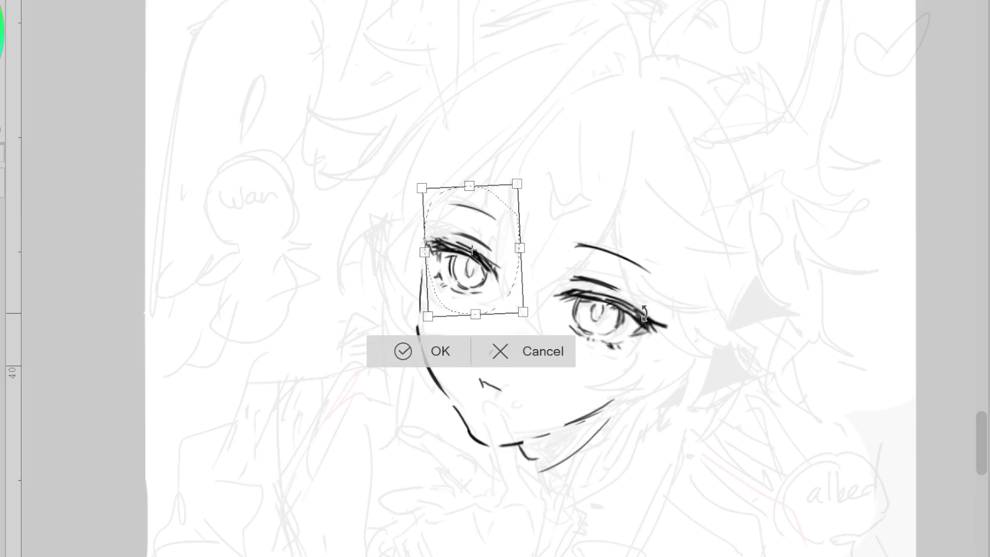
pyautogui.moveTo(571, 324); pyautogui.dragTo(581, 318)
pyautogui.click(407, 353)
pyautogui.hotkey('ctrl', 'd')
pyautogui.scroll(-2, 633, 264)
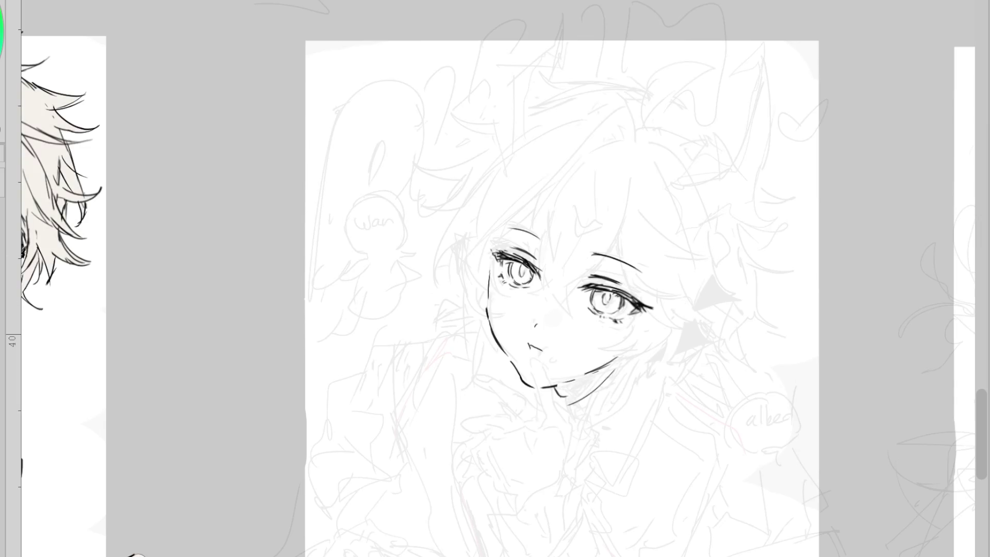
# - Ink the nose bridge and nose mark, then erase the upper chin stroke and redraw the lower-left jaw curve
pyautogui.moveTo(546, 254); pyautogui.dragTo(547, 272)
pyautogui.moveTo(551, 286); pyautogui.dragTo(559, 295)
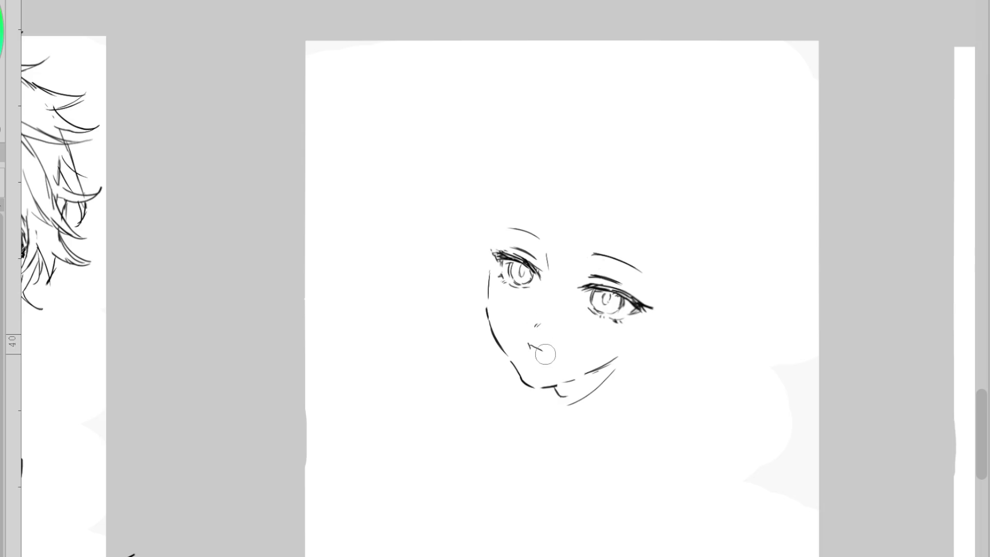
pyautogui.press('e')
pyautogui.moveTo(534, 385)
pyautogui.mouseDown()
pyautogui.moveTo(510, 361)
pyautogui.moveTo(536, 347)
pyautogui.mouseUp()
pyautogui.hotkey('ctrl', 'z')
pyautogui.moveTo(570, 380); pyautogui.dragTo(614, 361)
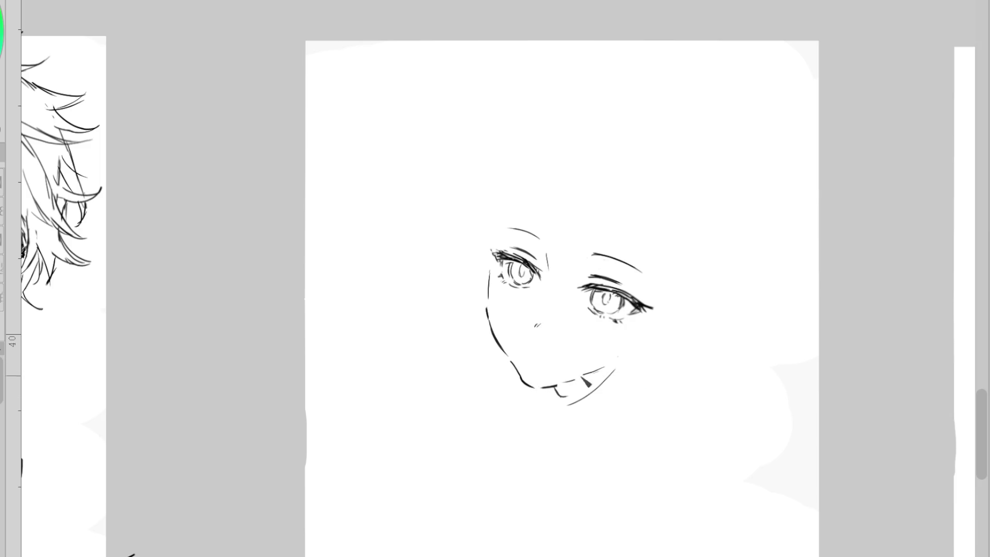
pyautogui.moveTo(542, 387)
pyautogui.mouseDown()
pyautogui.moveTo(513, 365)
pyautogui.moveTo(538, 383)
pyautogui.moveTo(610, 365)
pyautogui.mouseUp()
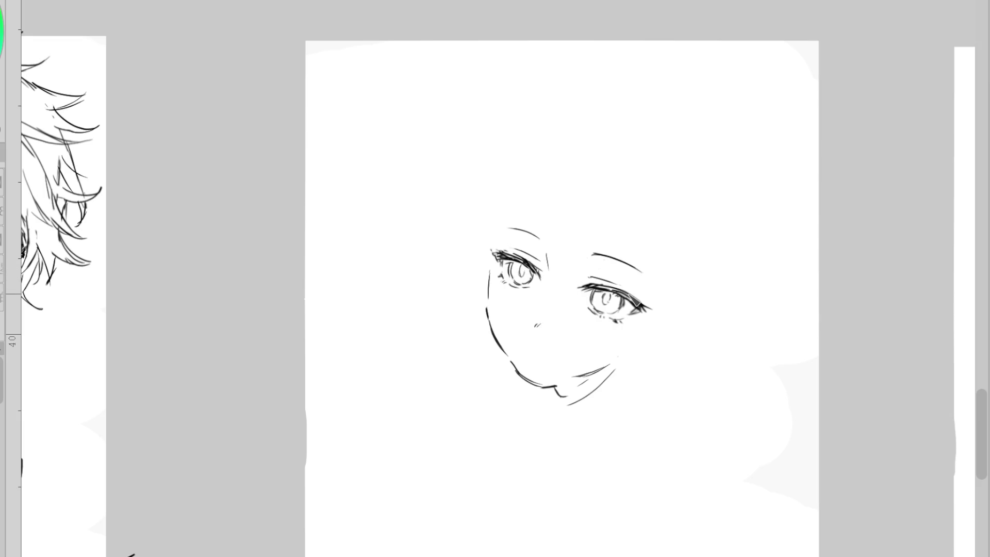
# - Flatten the line below the nose, add lower lashes under the right eye, and hatch the neck
pyautogui.moveTo(528, 347); pyautogui.dragTo(539, 350)
pyautogui.scroll(2, 599, 311)
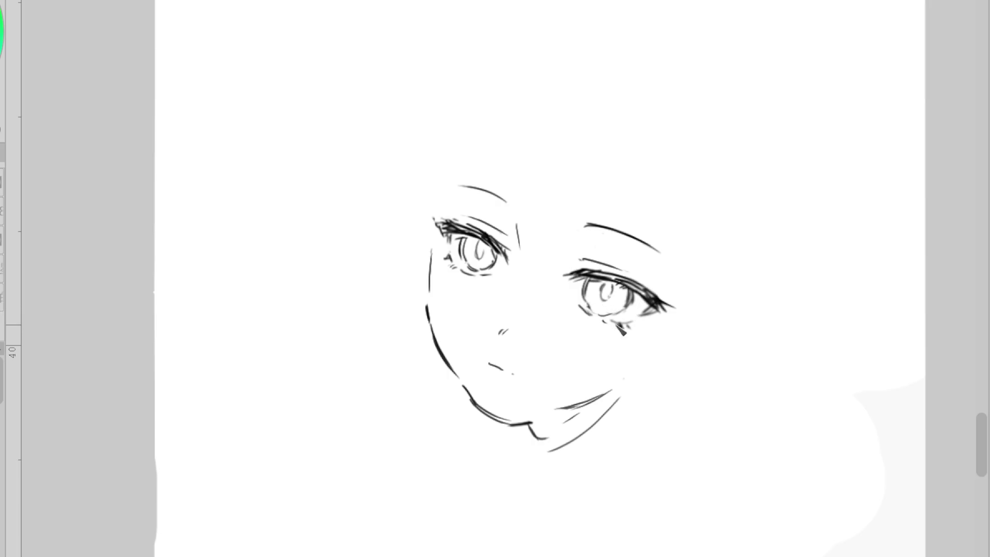
pyautogui.moveTo(594, 317); pyautogui.dragTo(603, 319)
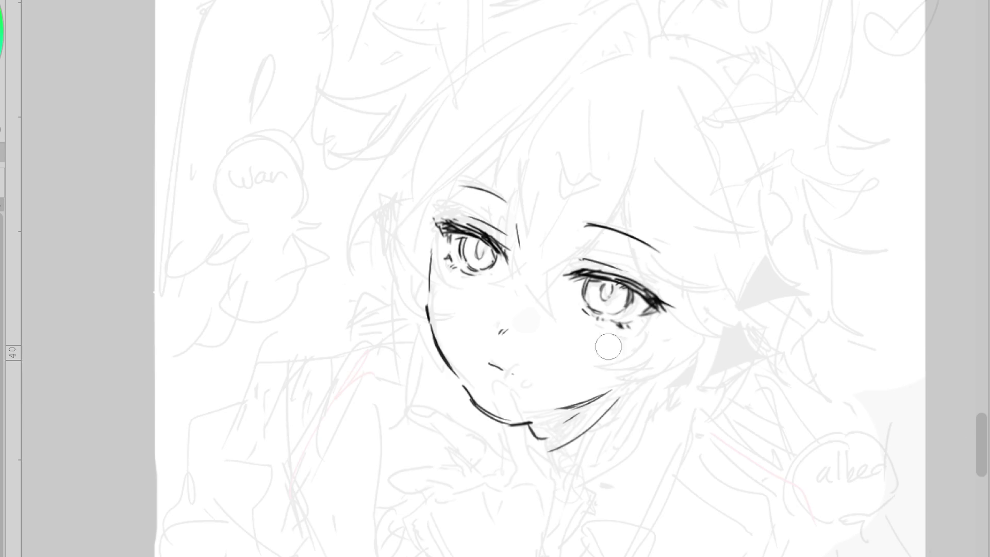
pyautogui.moveTo(564, 425); pyautogui.dragTo(549, 444)
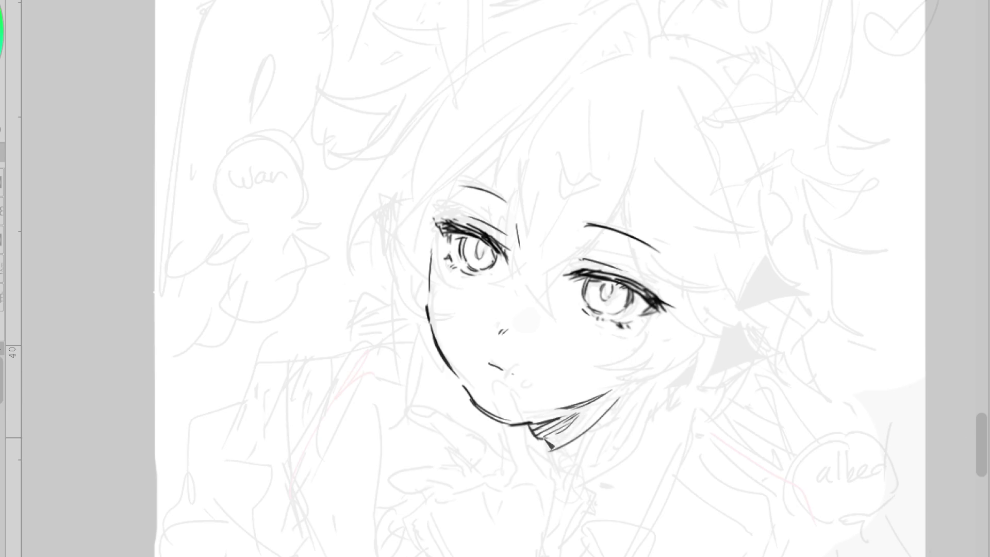
# - Ink a longer curved neck line below the chin and extend the left neck line down
pyautogui.scroll(-2, 648, 312)
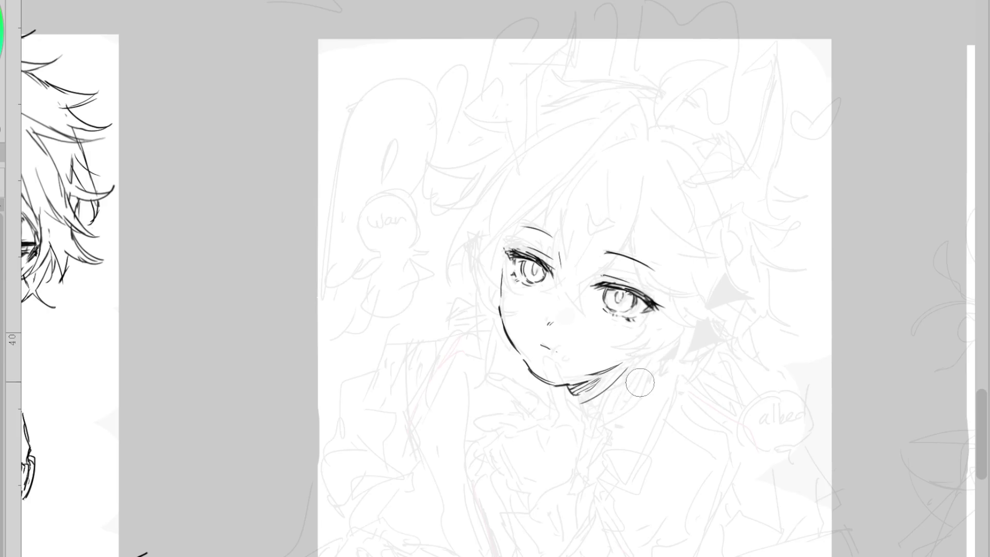
pyautogui.moveTo(645, 362); pyautogui.dragTo(599, 412)
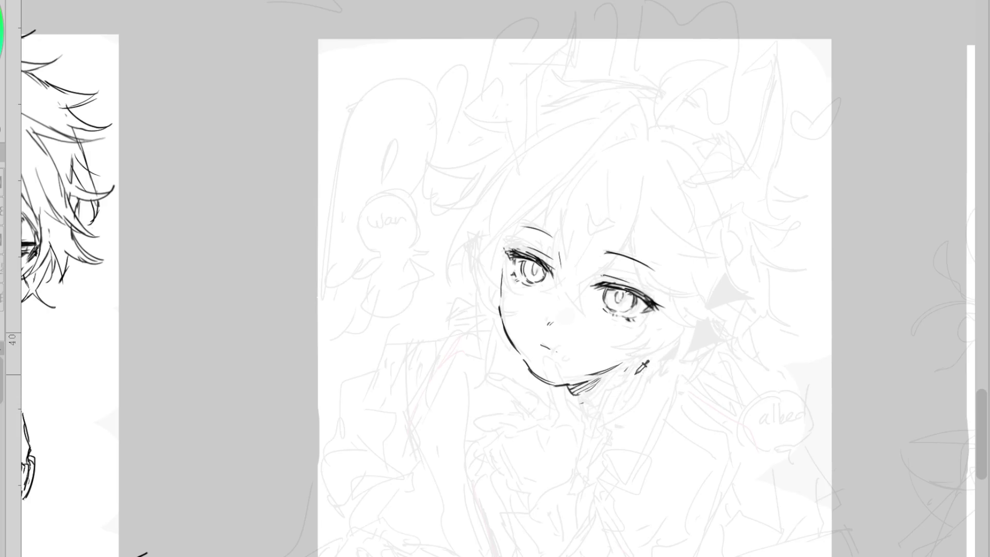
pyautogui.hotkey('ctrl', 'z')
pyautogui.moveTo(645, 364); pyautogui.dragTo(596, 419)
pyautogui.moveTo(569, 386); pyautogui.dragTo(587, 422)
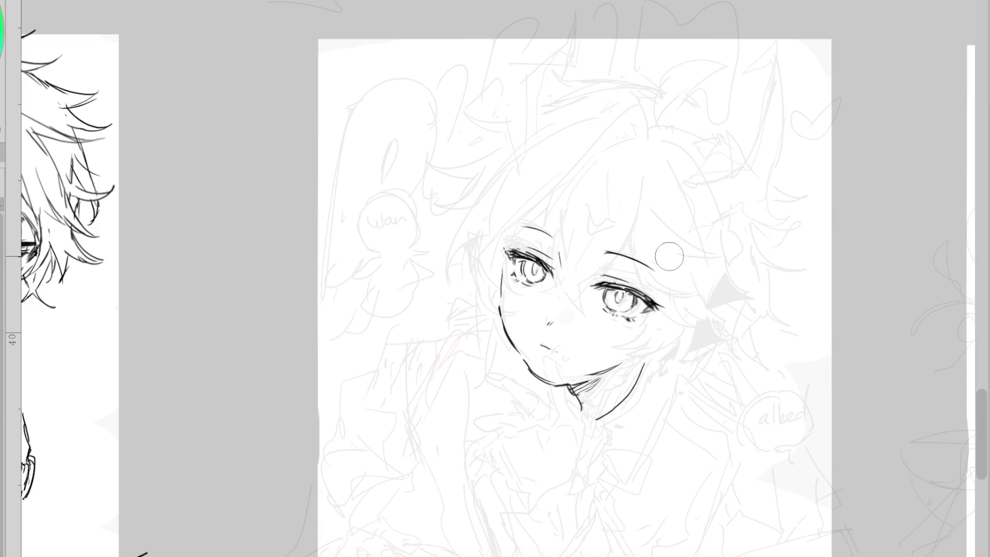
pyautogui.moveTo(564, 353); pyautogui.dragTo(571, 361)
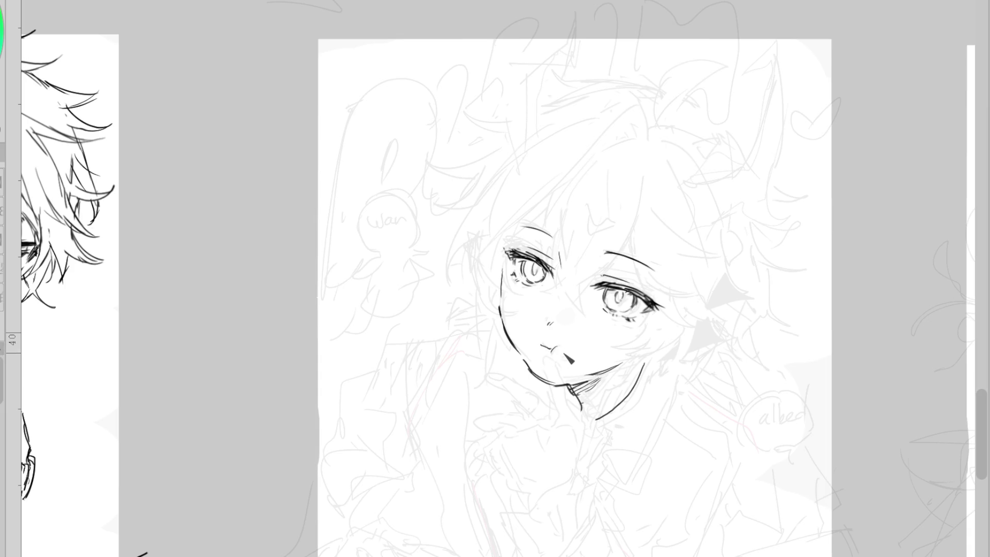
pyautogui.hotkey('ctrl', 'z')
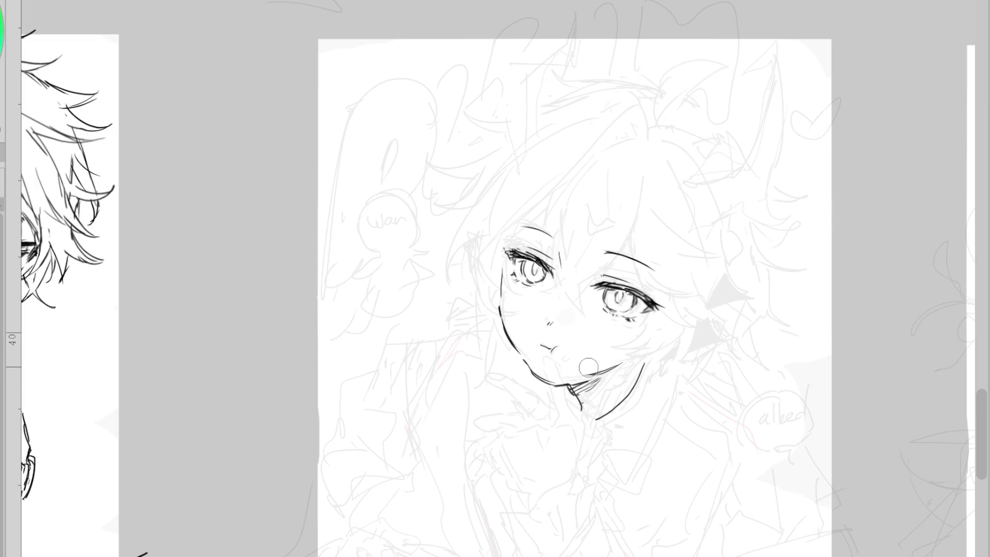
# - Ink a smooth long line across the lower right, discarding a trial stroke under the chin
pyautogui.scroll(-2, 742, 191)
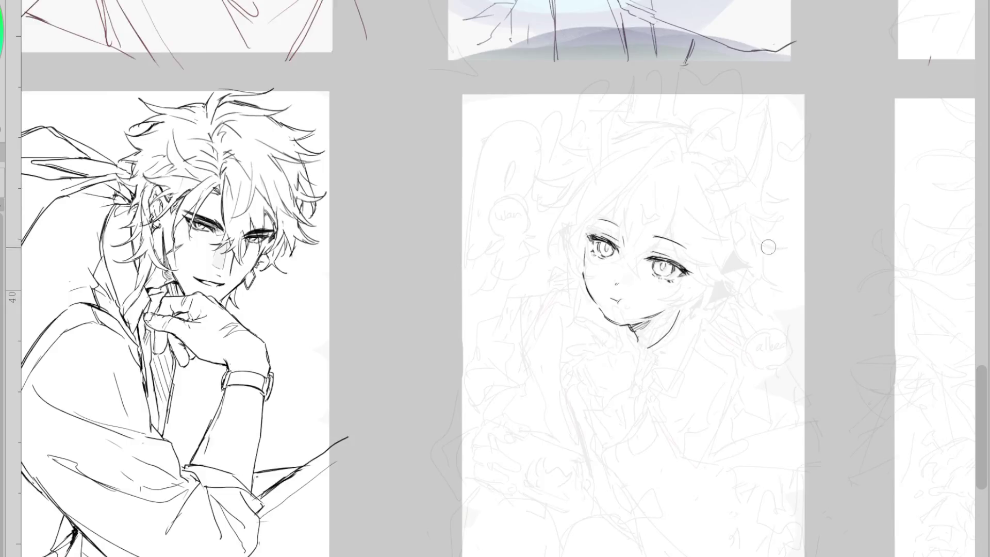
pyautogui.scroll(2, 790, 393)
pyautogui.moveTo(813, 443); pyautogui.dragTo(654, 484)
pyautogui.hotkey('ctrl', 'z')
pyautogui.moveTo(812, 440)
pyautogui.mouseDown()
pyautogui.moveTo(735, 445)
pyautogui.moveTo(647, 489)
pyautogui.mouseUp()
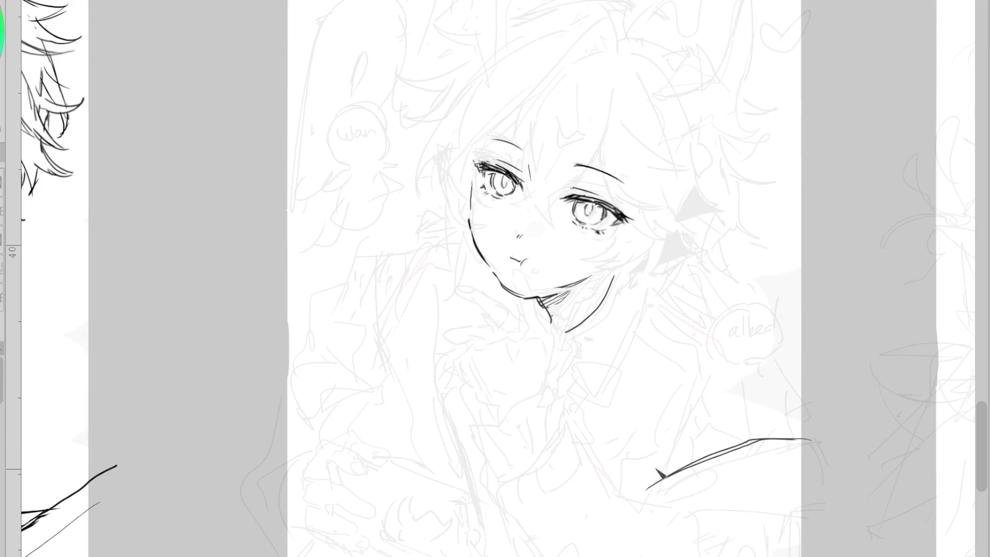
pyautogui.moveTo(545, 385)
pyautogui.mouseDown()
pyautogui.moveTo(513, 418)
pyautogui.moveTo(529, 425)
pyautogui.moveTo(510, 413)
pyautogui.moveTo(477, 436)
pyautogui.moveTo(494, 486)
pyautogui.mouseUp()
pyautogui.hotkey('ctrl', 'z')
# - Ink the lips, a line left of the chin, and a lash tip at the right eye
pyautogui.moveTo(516, 255)
pyautogui.mouseDown()
pyautogui.moveTo(529, 277)
pyautogui.moveTo(553, 273)
pyautogui.mouseUp()
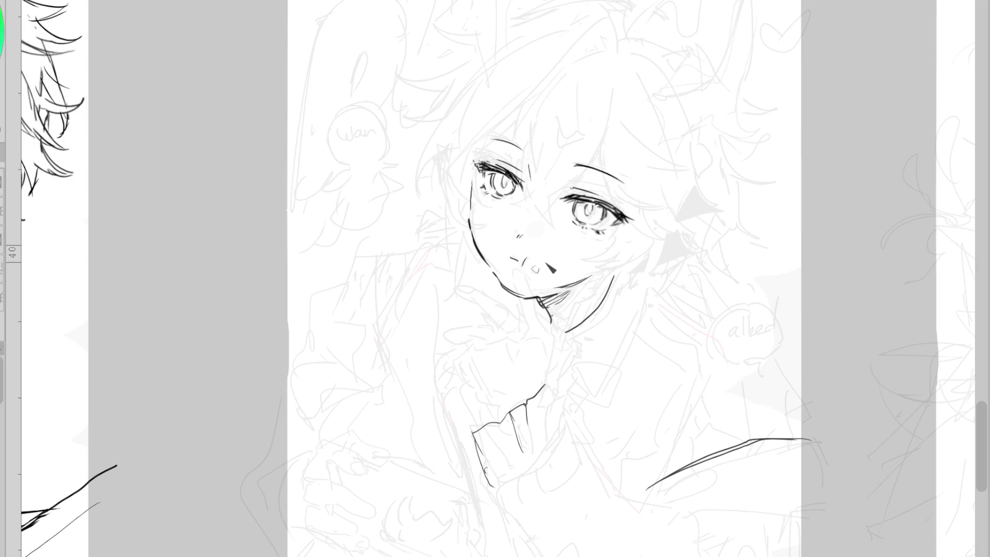
pyautogui.moveTo(465, 366); pyautogui.dragTo(494, 433)
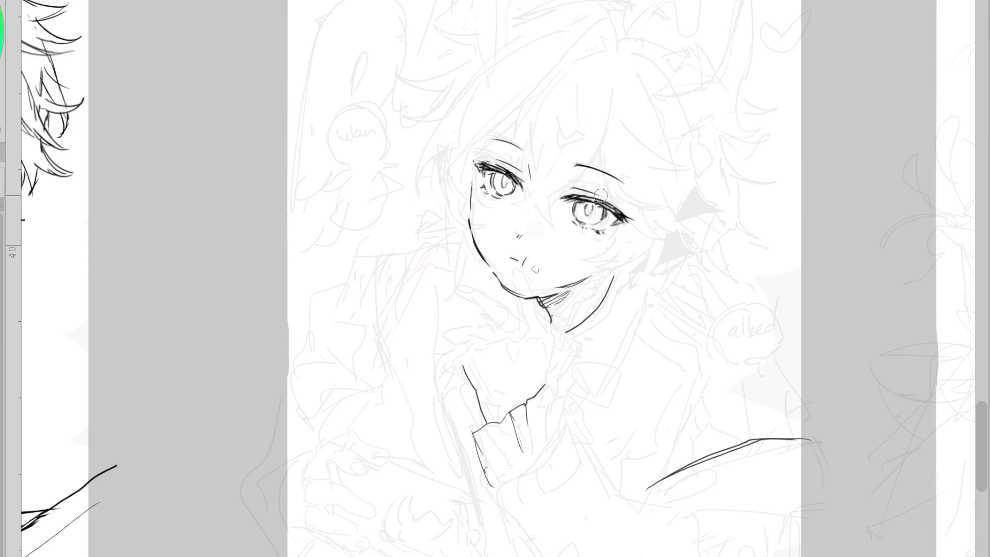
pyautogui.moveTo(629, 210); pyautogui.dragTo(638, 206)
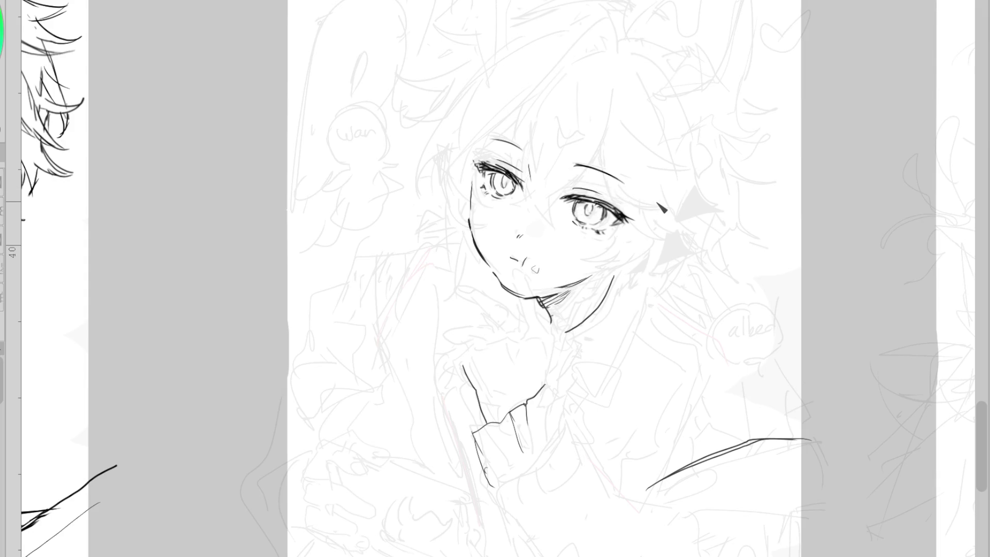
pyautogui.hotkey('ctrl', 'z')
# - Draw the neck curve and the shirt collar line down toward its V point
pyautogui.moveTo(614, 294)
pyautogui.mouseDown()
pyautogui.moveTo(566, 331)
pyautogui.moveTo(579, 362)
pyautogui.mouseUp()
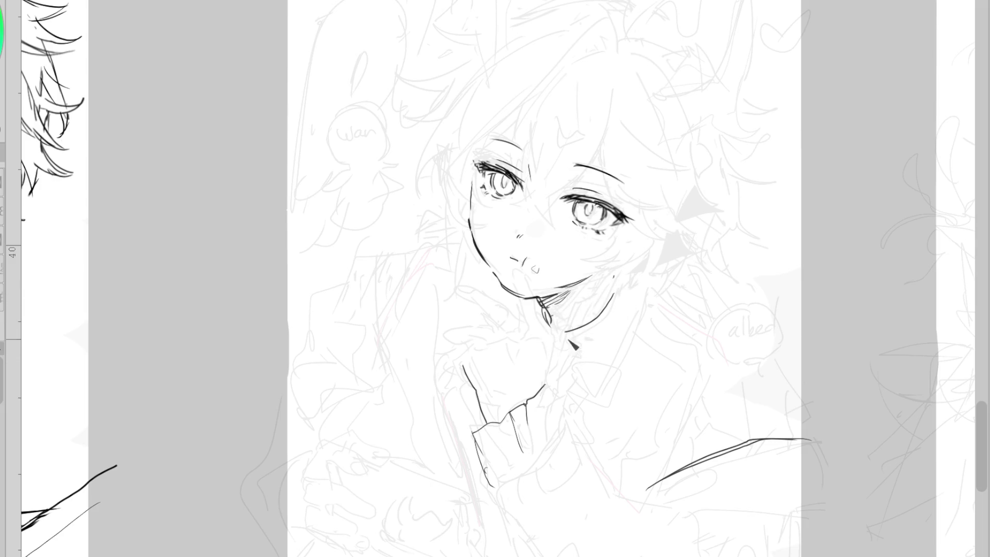
pyautogui.hotkey('ctrl', 'z')
pyautogui.hotkey('ctrl', 'z')
pyautogui.moveTo(619, 291)
pyautogui.mouseDown()
pyautogui.moveTo(562, 336)
pyautogui.moveTo(576, 366)
pyautogui.mouseUp()
pyautogui.moveTo(640, 316)
pyautogui.mouseDown()
pyautogui.moveTo(604, 393)
pyautogui.moveTo(596, 398)
pyautogui.moveTo(577, 367)
pyautogui.moveTo(588, 402)
pyautogui.mouseUp()
pyautogui.hotkey('ctrl', 'z')
# - Ink the right shoulder and collar contour, then hide the line art to check the sketch
pyautogui.moveTo(663, 295)
pyautogui.mouseDown()
pyautogui.moveTo(728, 356)
pyautogui.moveTo(744, 398)
pyautogui.mouseUp()
pyautogui.hotkey('ctrl', 'z')
pyautogui.moveTo(654, 289)
pyautogui.mouseDown()
pyautogui.moveTo(709, 338)
pyautogui.moveTo(755, 408)
pyautogui.mouseUp()
pyautogui.hotkey('ctrl', 'z')
pyautogui.moveTo(722, 349); pyautogui.dragTo(764, 435)
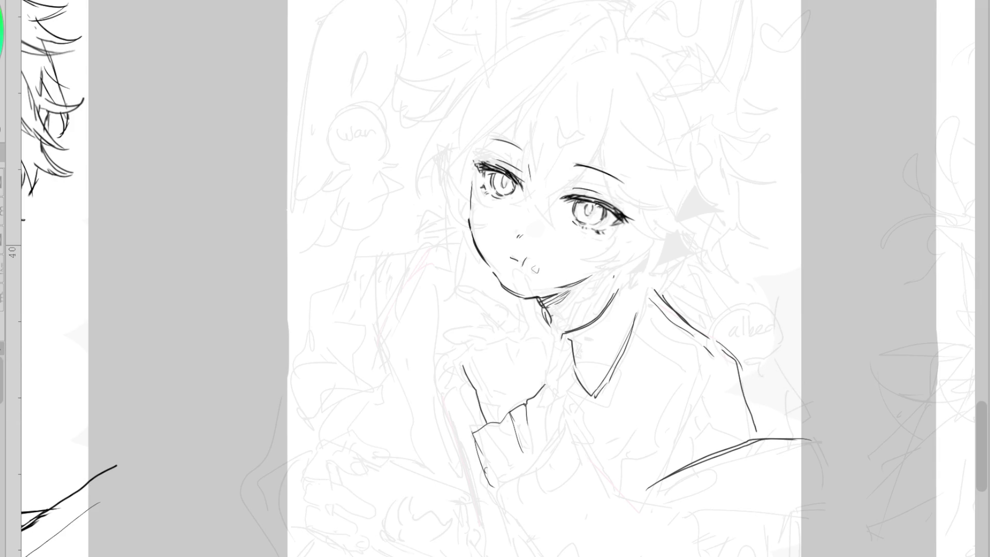
pyautogui.press('Delete')
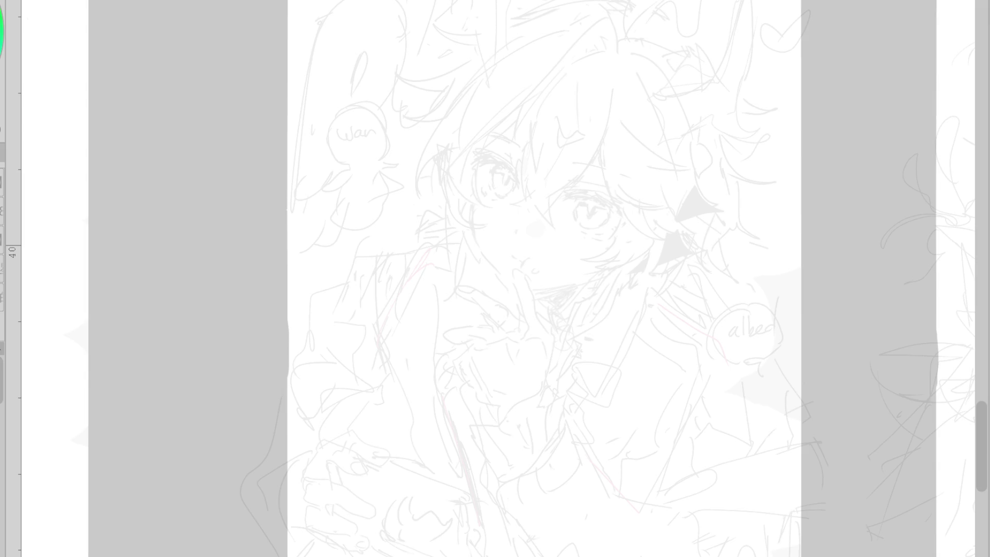
# - Ink the jacket edge down the right side and refine the right eye's lashes, lid line and iris
pyautogui.hotkey('ctrl', 'z')
pyautogui.moveTo(700, 273)
pyautogui.mouseDown()
pyautogui.moveTo(689, 426)
pyautogui.moveTo(670, 472)
pyautogui.mouseUp()
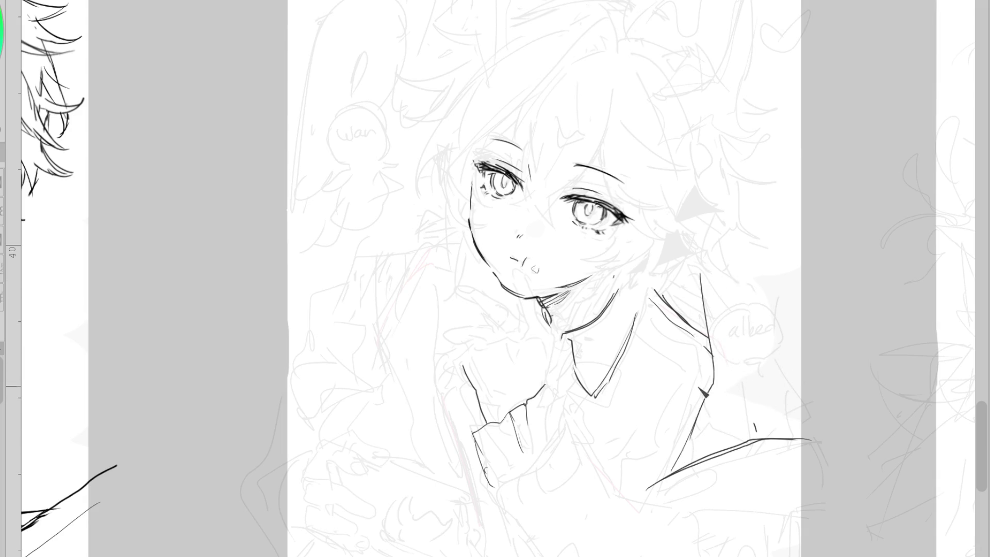
pyautogui.scroll(2, 576, 191)
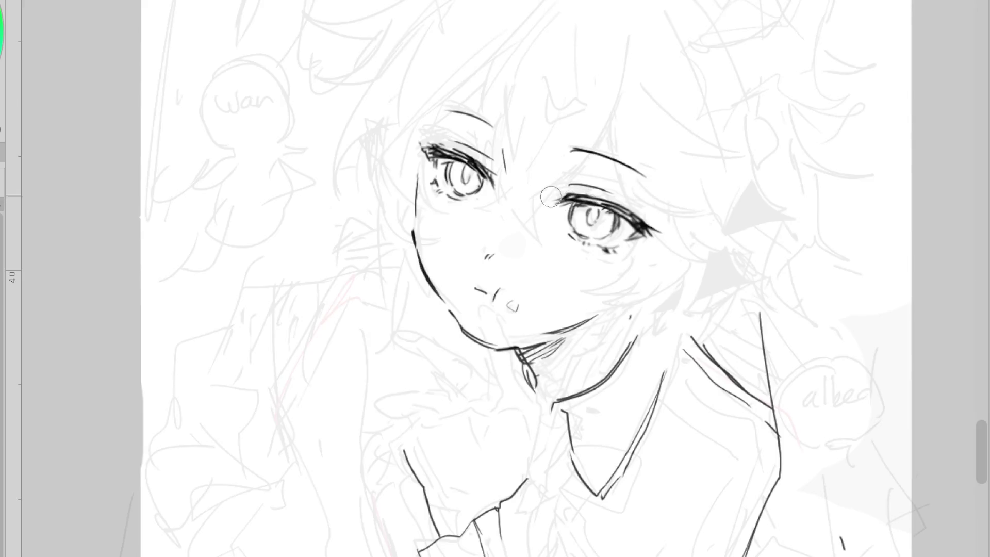
pyautogui.moveTo(551, 198); pyautogui.dragTo(570, 195)
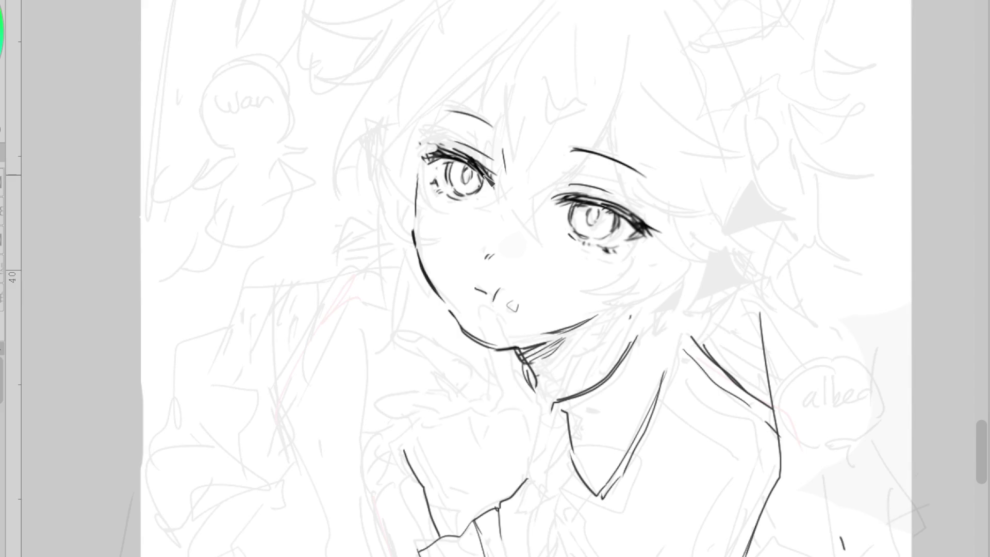
pyautogui.moveTo(663, 226); pyautogui.dragTo(638, 233)
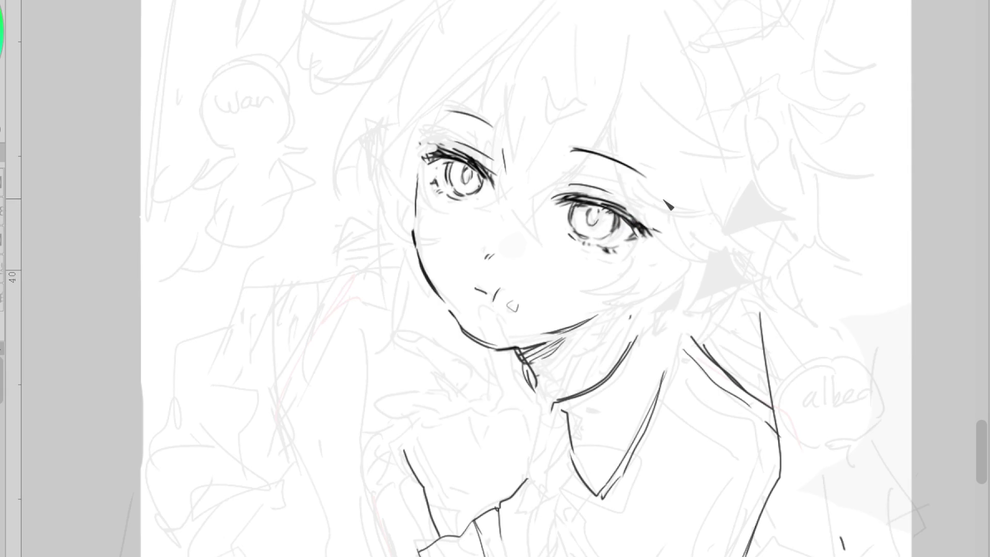
pyautogui.moveTo(577, 224); pyautogui.dragTo(583, 228)
pyautogui.moveTo(570, 182); pyautogui.dragTo(588, 186)
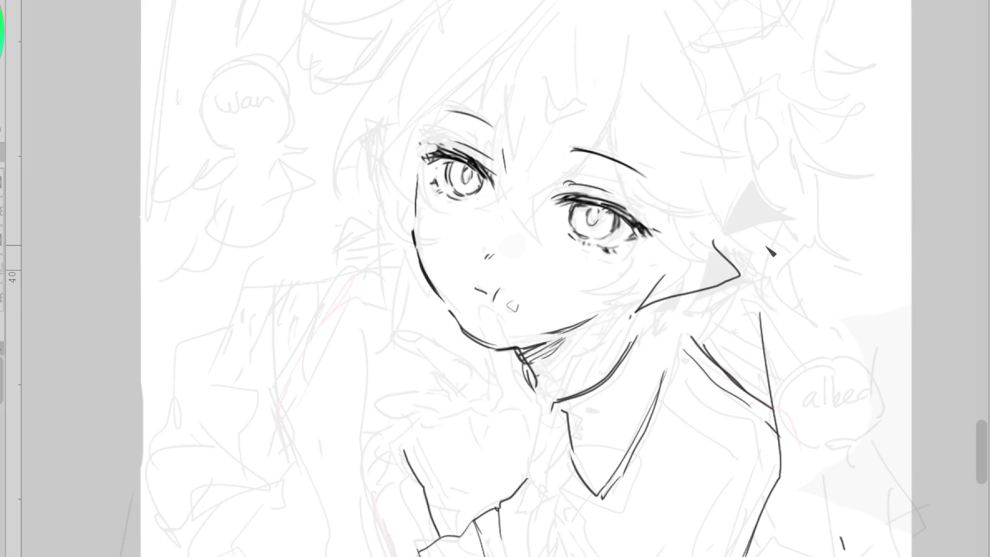
# - Ink a bow tie at the collar, with strokes across its lower loop and below the knot
pyautogui.scroll(-2, 590, 103)
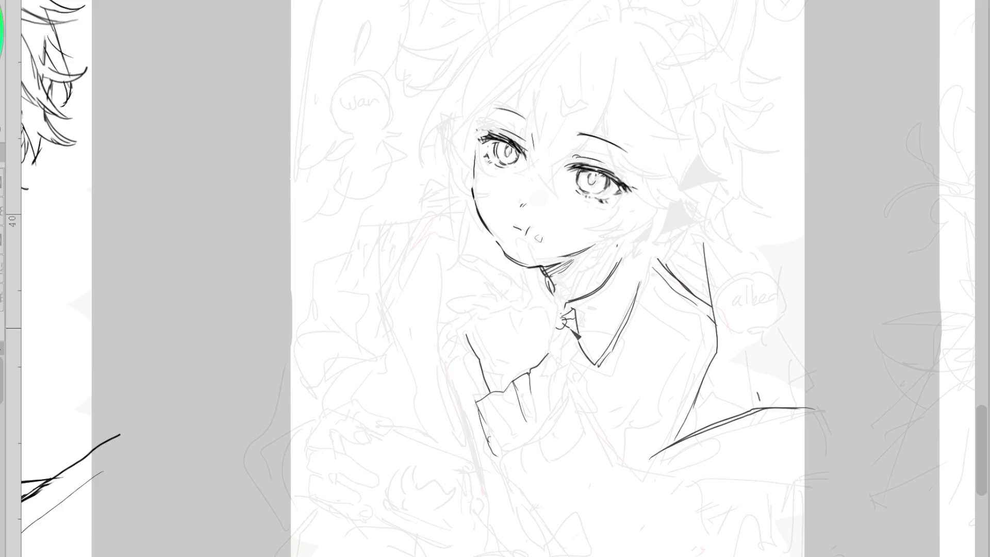
pyautogui.moveTo(570, 315)
pyautogui.mouseDown()
pyautogui.moveTo(602, 353)
pyautogui.moveTo(585, 351)
pyautogui.moveTo(598, 370)
pyautogui.mouseUp()
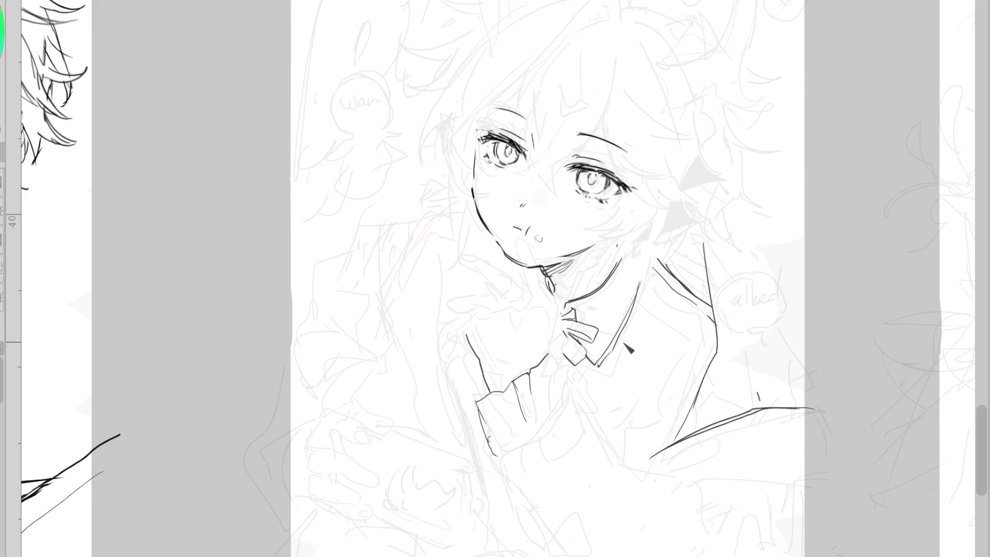
pyautogui.moveTo(570, 329); pyautogui.dragTo(598, 346)
pyautogui.moveTo(560, 351); pyautogui.dragTo(562, 382)
# - Ink the right shoulder outlines, trimming the failed inner strokes, and add the jacket outline left of the face
pyautogui.moveTo(710, 227)
pyautogui.mouseDown()
pyautogui.moveTo(733, 233)
pyautogui.moveTo(779, 317)
pyautogui.moveTo(795, 381)
pyautogui.mouseUp()
pyautogui.moveTo(749, 302); pyautogui.dragTo(718, 368)
pyautogui.hotkey('ctrl', 'z')
pyautogui.moveTo(729, 263)
pyautogui.mouseDown()
pyautogui.moveTo(737, 302)
pyautogui.moveTo(706, 392)
pyautogui.mouseUp()
pyautogui.hotkey('ctrl', 'z')
pyautogui.moveTo(820, 408)
pyautogui.mouseDown()
pyautogui.moveTo(738, 256)
pyautogui.moveTo(776, 280)
pyautogui.mouseUp()
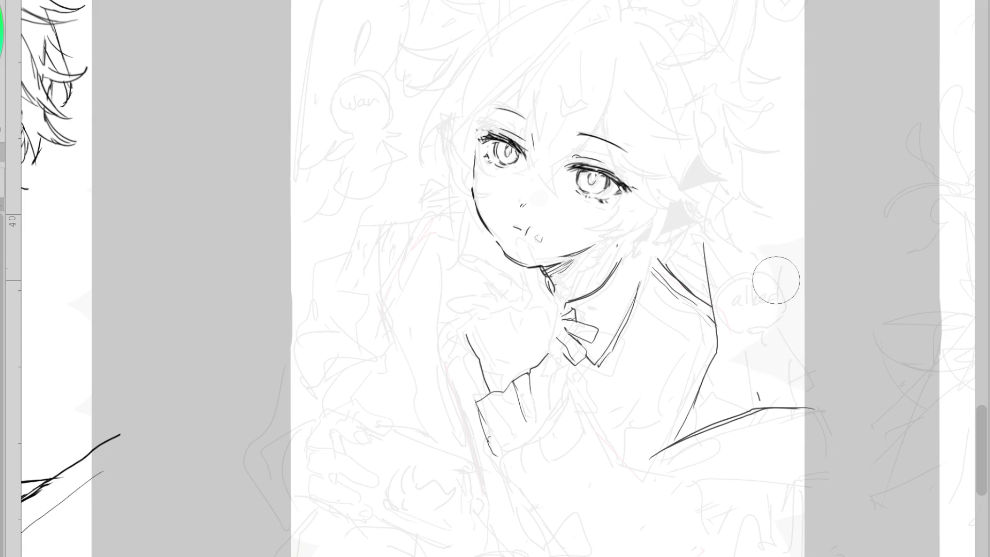
pyautogui.moveTo(386, 220)
pyautogui.mouseDown()
pyautogui.moveTo(416, 435)
pyautogui.moveTo(422, 215)
pyautogui.moveTo(442, 201)
pyautogui.mouseUp()
pyautogui.hotkey('ctrl', 'z')
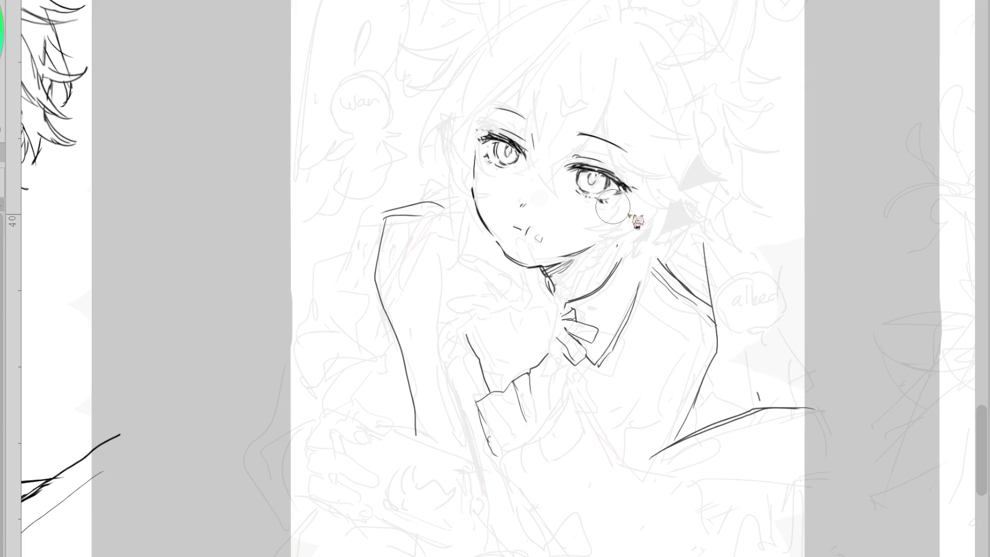
pyautogui.scroll(3, 527, 103)
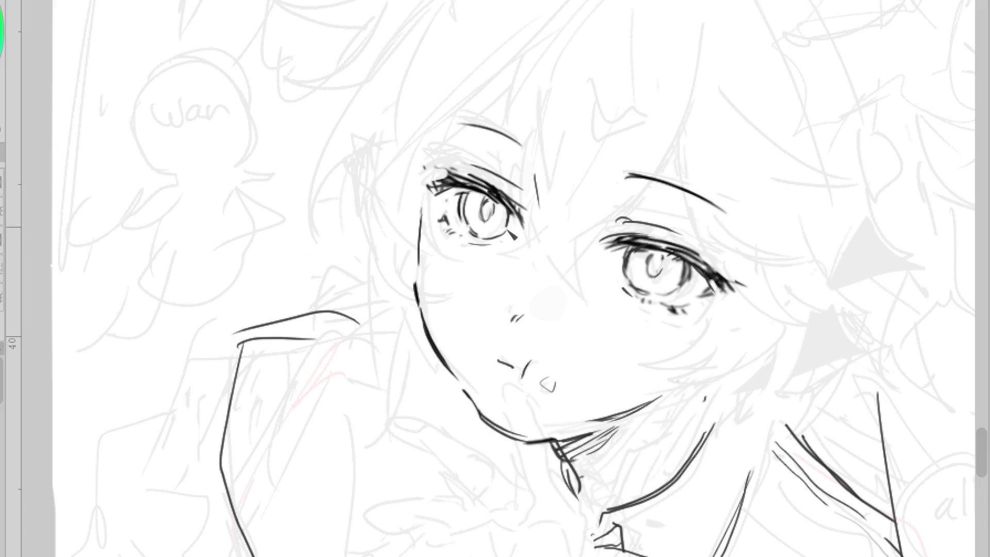
pyautogui.scroll(-1, 536, 212)
pyautogui.scroll(-2, 538, 218)
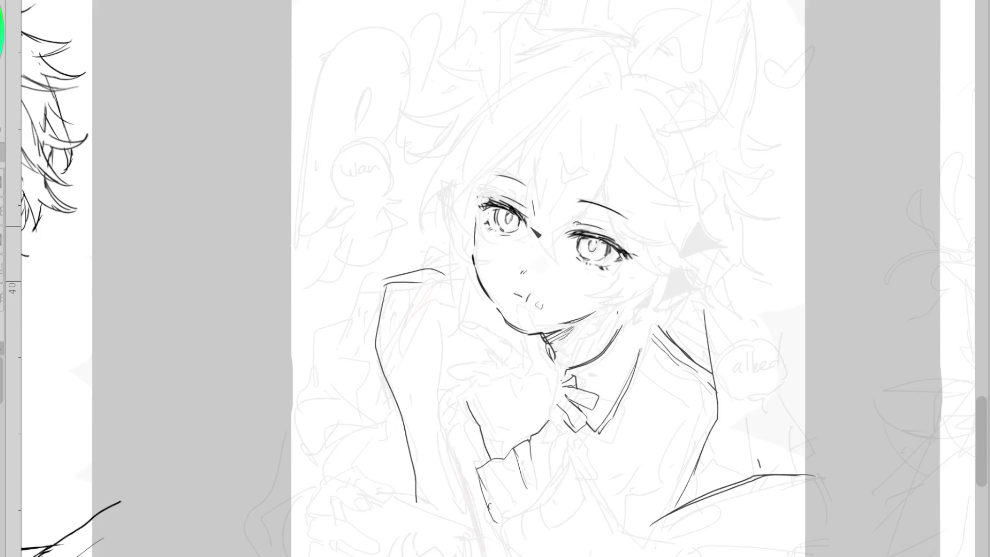
pyautogui.scroll(2, 591, 249)
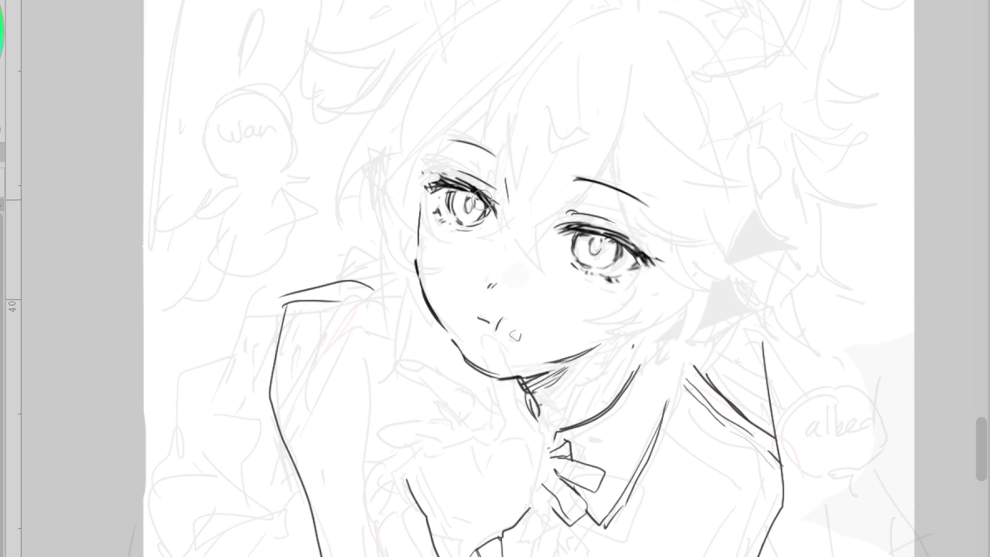
pyautogui.scroll(-2, 561, 290)
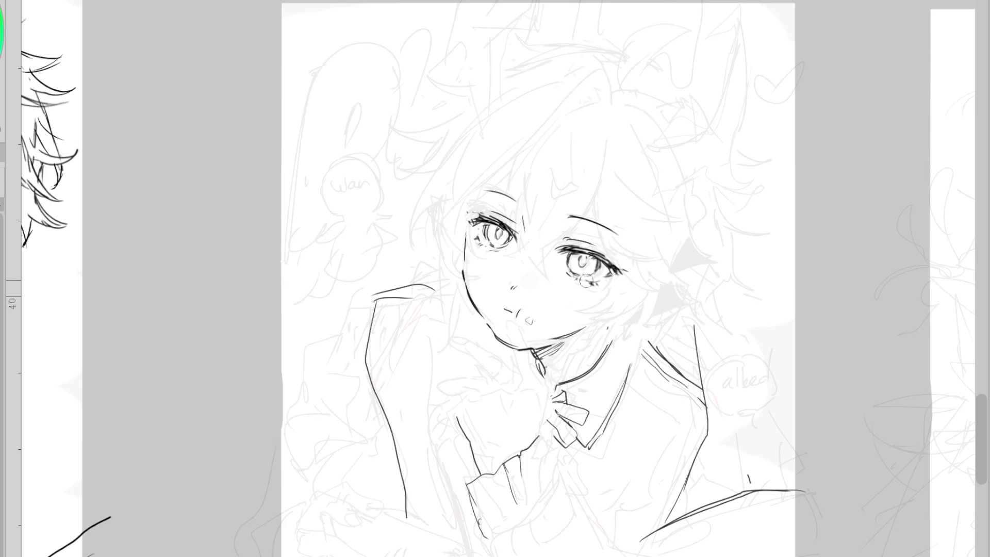
pyautogui.scroll(2, 624, 230)
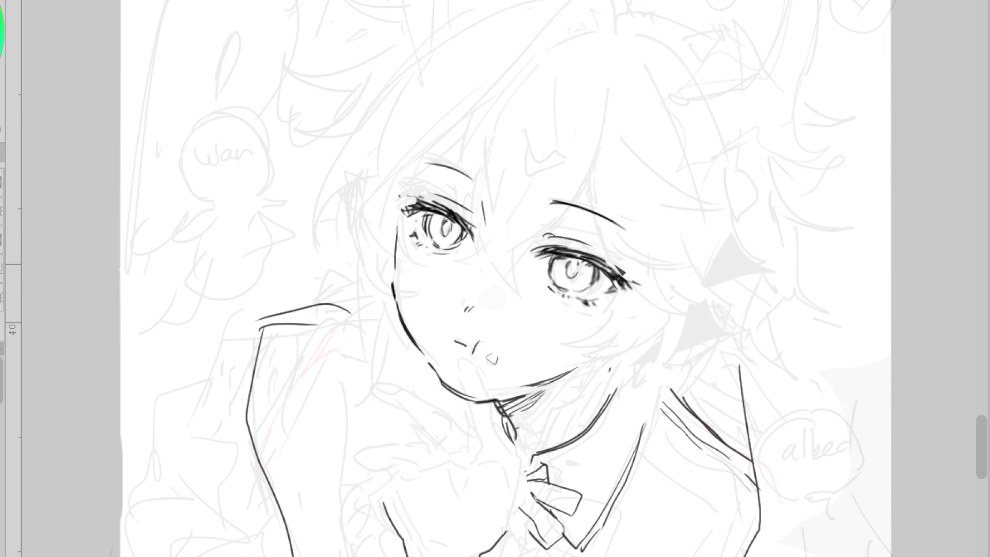
# - Redraw the sleeve cuff lines with fresh pen strokes
pyautogui.scroll(-2, 644, 271)
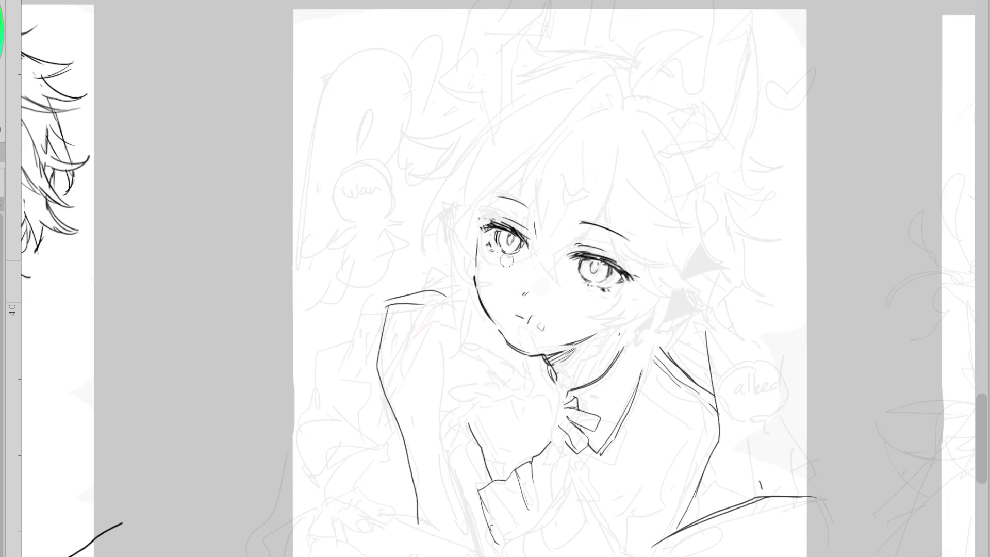
pyautogui.scroll(2, 593, 238)
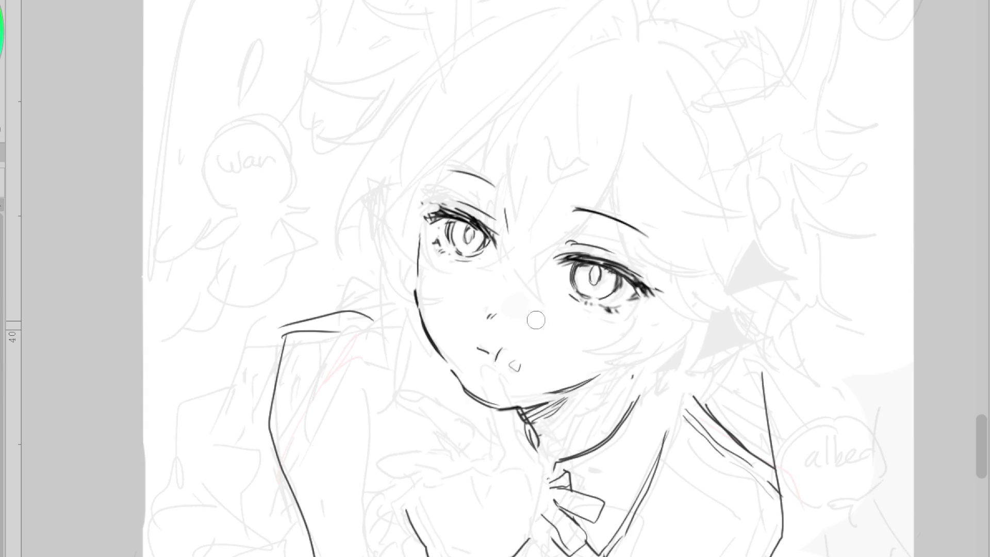
pyautogui.scroll(-2, 598, 219)
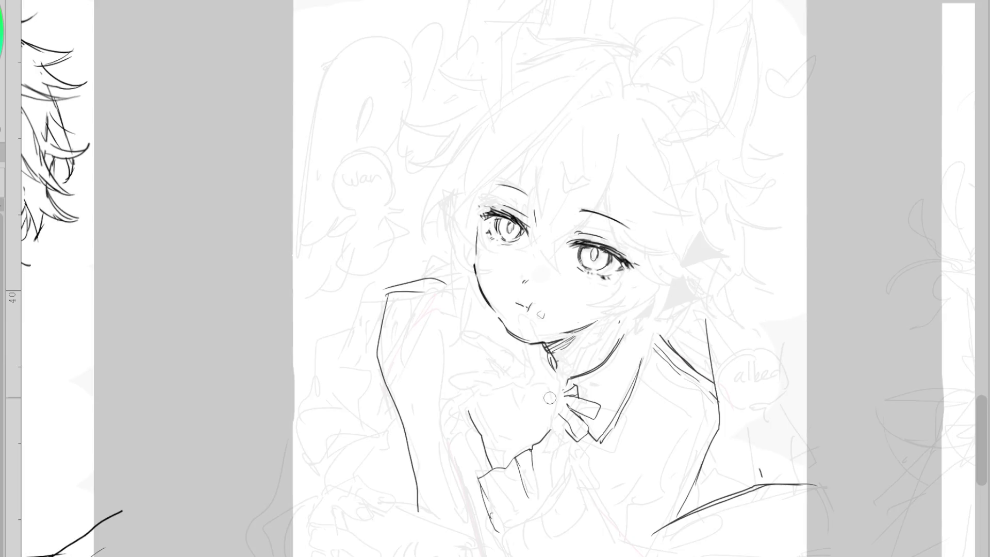
pyautogui.moveTo(531, 479); pyautogui.dragTo(511, 516)
pyautogui.moveTo(487, 481)
pyautogui.mouseDown()
pyautogui.moveTo(505, 495)
pyautogui.moveTo(508, 526)
pyautogui.moveTo(474, 483)
pyautogui.mouseUp()
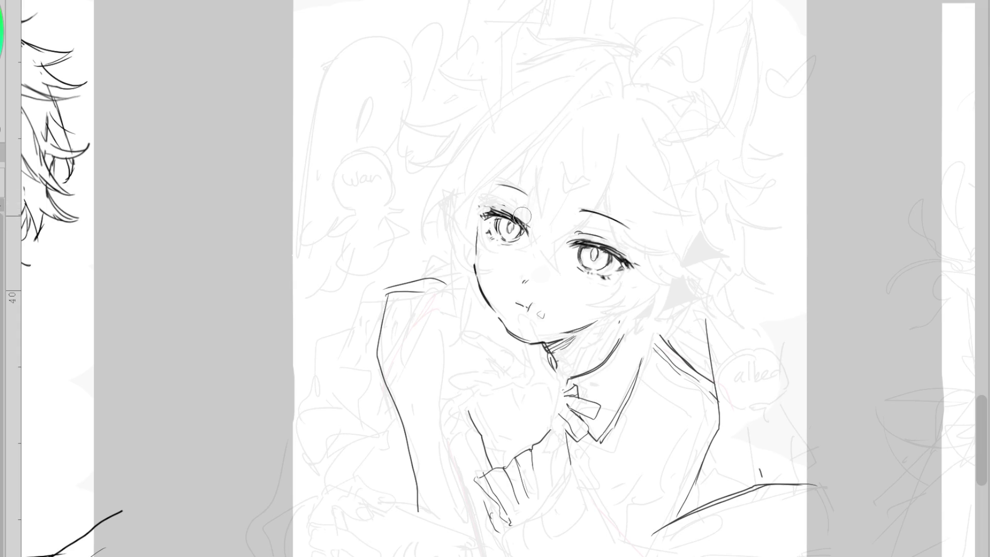
# - Add a small tapered stroke beside the right eye
pyautogui.scroll(2, 594, 222)
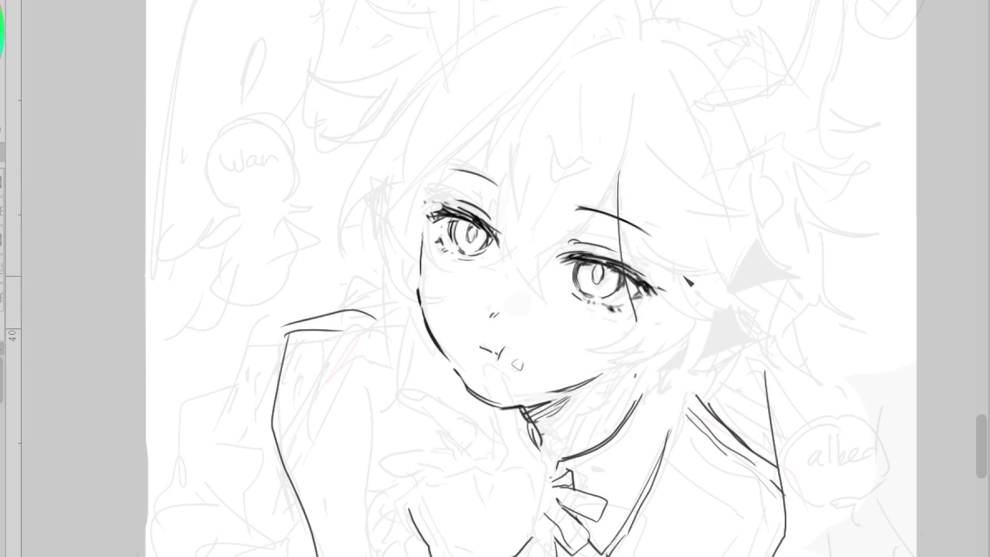
pyautogui.moveTo(664, 315); pyautogui.dragTo(672, 324)
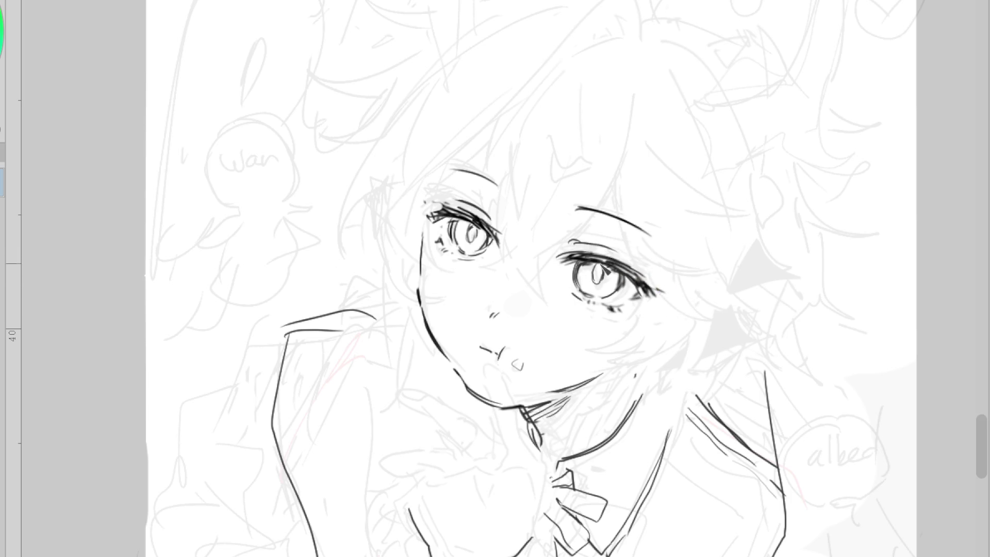
pyautogui.scroll(-1, 604, 294)
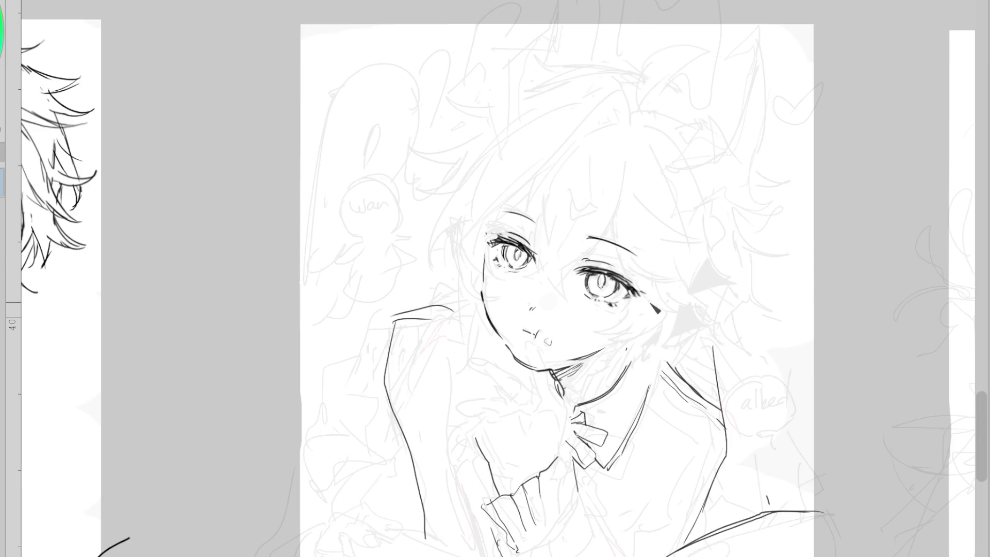
# - In mirrored view, rework the outer-corner lash, the right eyebrow and the lower lashes
pyautogui.press('m')
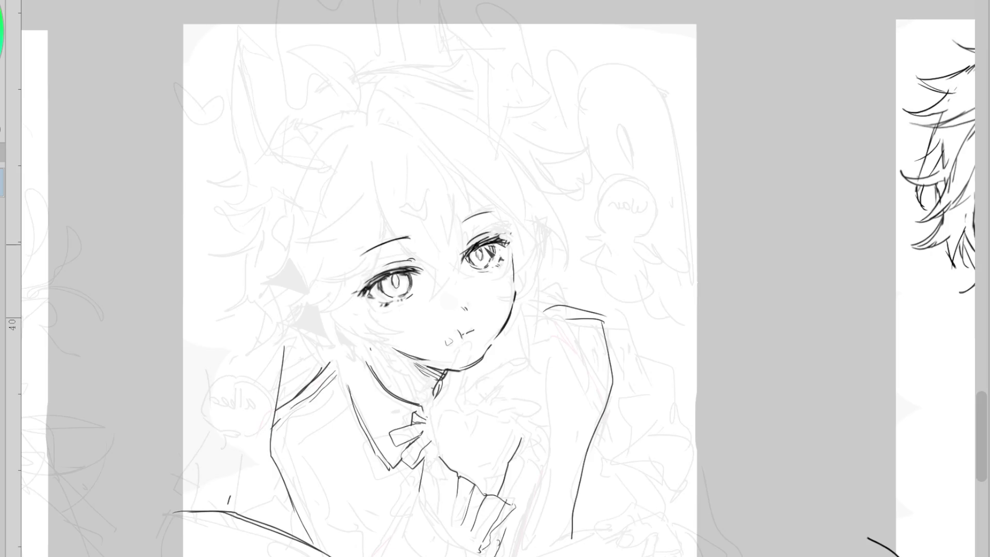
pyautogui.scroll(1, 493, 253)
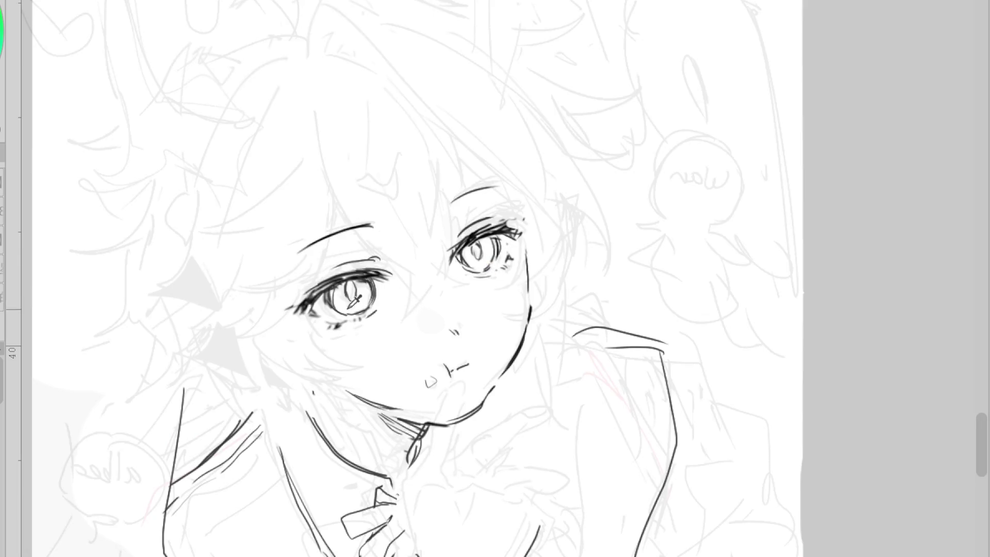
pyautogui.hotkey('ctrl', 'z')
pyautogui.moveTo(306, 302); pyautogui.dragTo(304, 314)
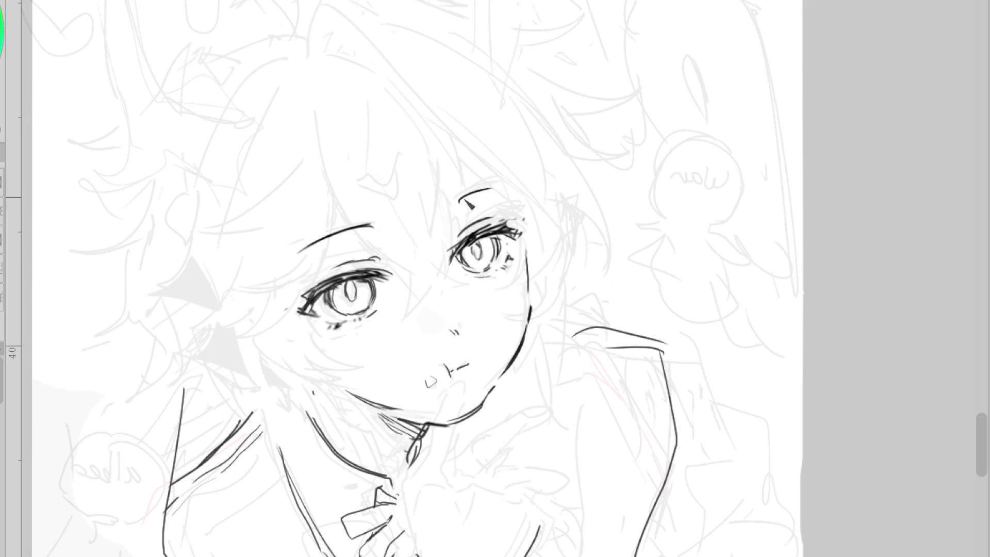
pyautogui.moveTo(457, 201); pyautogui.dragTo(493, 187)
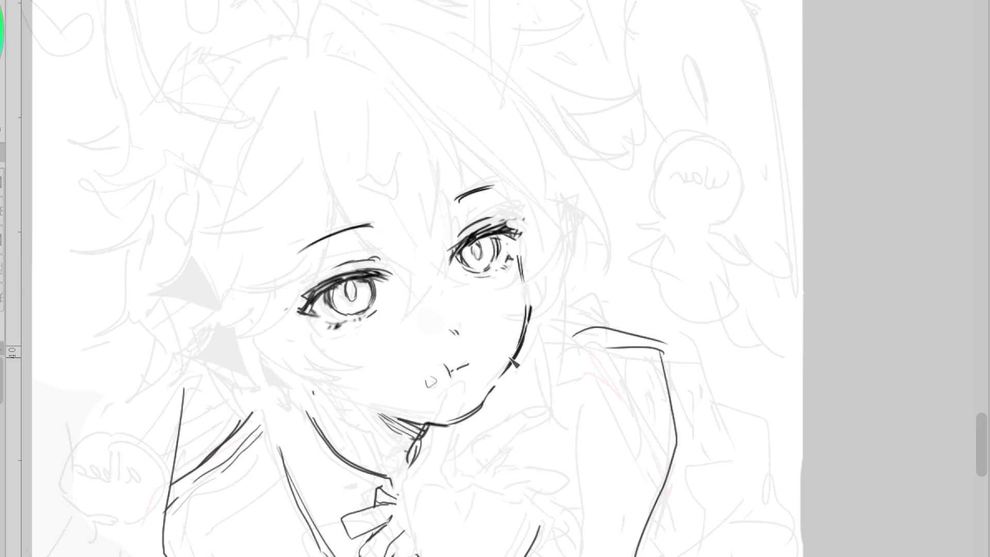
pyautogui.moveTo(327, 319); pyautogui.dragTo(359, 334)
pyautogui.hotkey('ctrl', 'z')
# - Erase part of the right iris and add upper-lid lashes, then unflip the view
pyautogui.press('h')
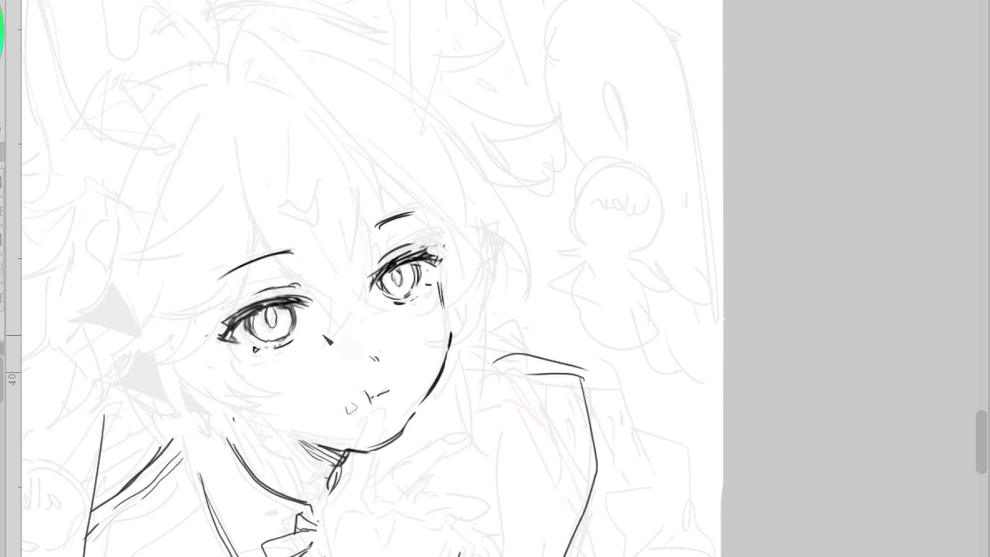
pyautogui.moveTo(406, 280)
pyautogui.mouseDown()
pyautogui.moveTo(387, 287)
pyautogui.moveTo(403, 264)
pyautogui.mouseUp()
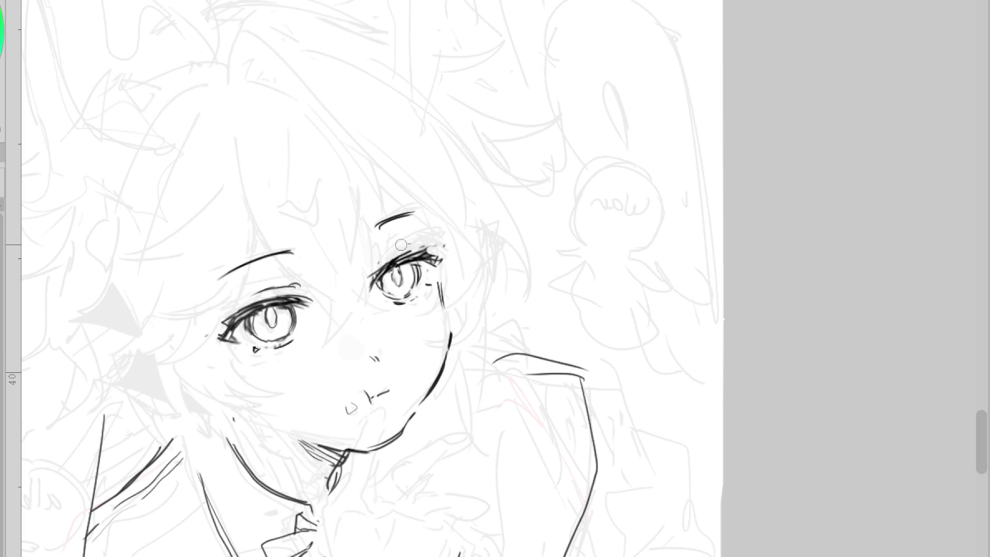
pyautogui.scroll(-2, 426, 183)
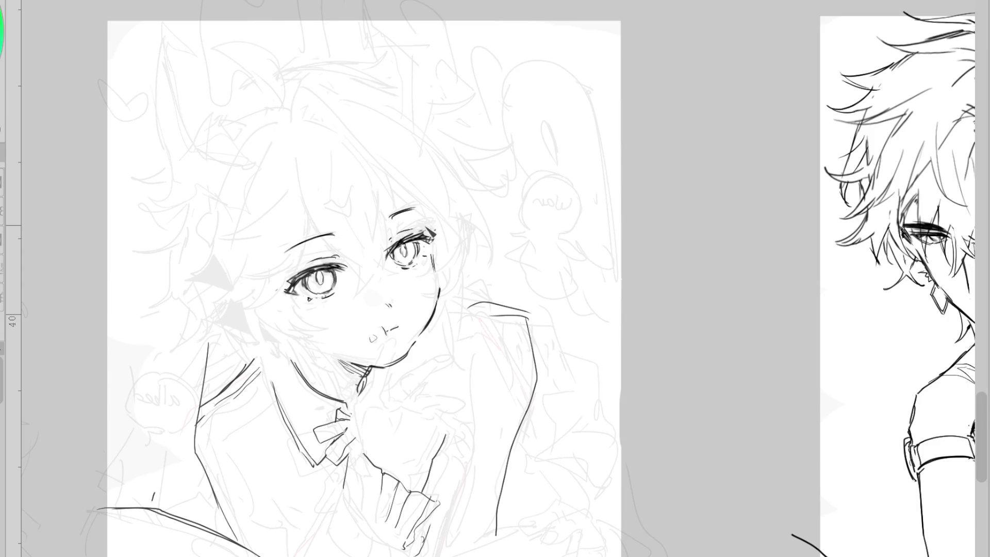
pyautogui.moveTo(404, 238); pyautogui.dragTo(407, 246)
pyautogui.press('h')
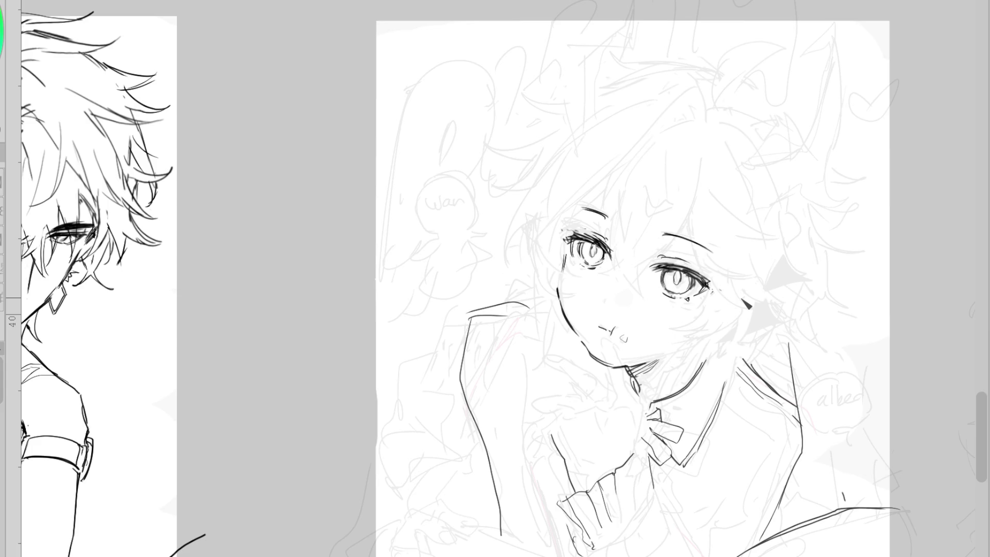
# - Lasso-select around the face and try a nose stroke, then undo it
pyautogui.hscroll(3, 495, 289)
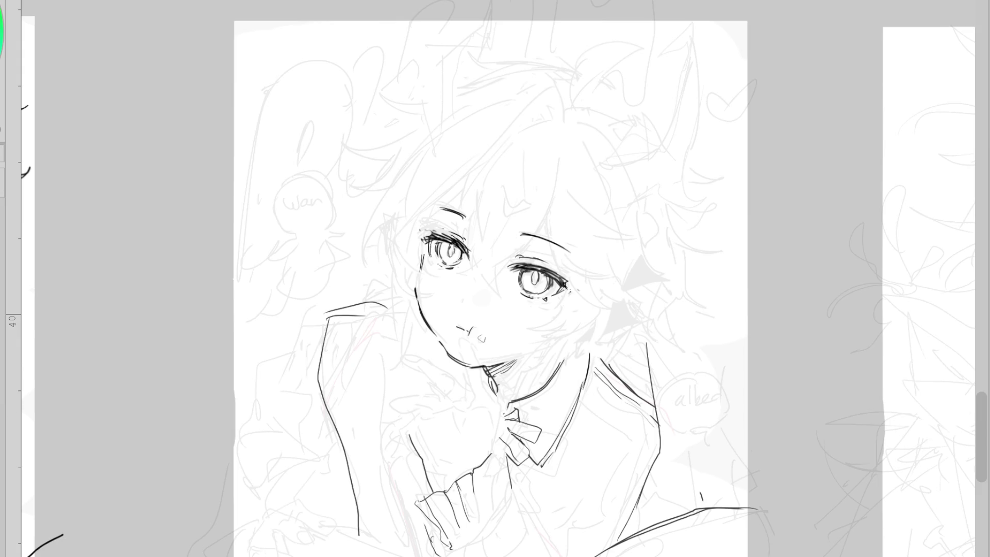
pyautogui.moveTo(467, 185)
pyautogui.mouseDown()
pyautogui.moveTo(474, 382)
pyautogui.moveTo(557, 353)
pyautogui.moveTo(598, 181)
pyautogui.mouseUp()
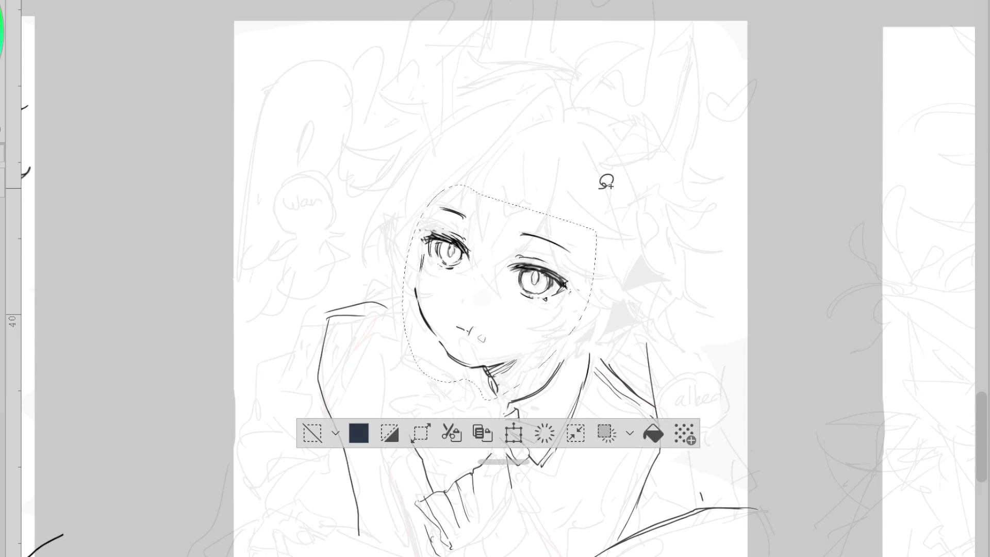
pyautogui.click(312, 433)
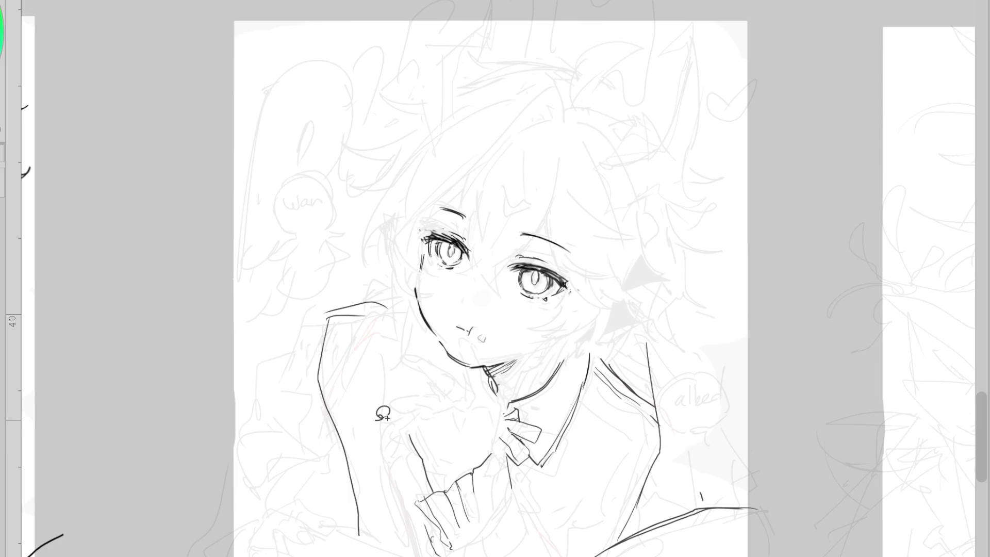
pyautogui.moveTo(467, 298); pyautogui.dragTo(473, 306)
pyautogui.hotkey('ctrl', 'z')
# - Shift the mark under the right eye rightward and redraw the eyebrow above it
pyautogui.moveTo(543, 248); pyautogui.dragTo(549, 254)
pyautogui.moveTo(545, 305)
pyautogui.mouseDown()
pyautogui.moveTo(587, 302)
pyautogui.moveTo(471, 307)
pyautogui.mouseUp()
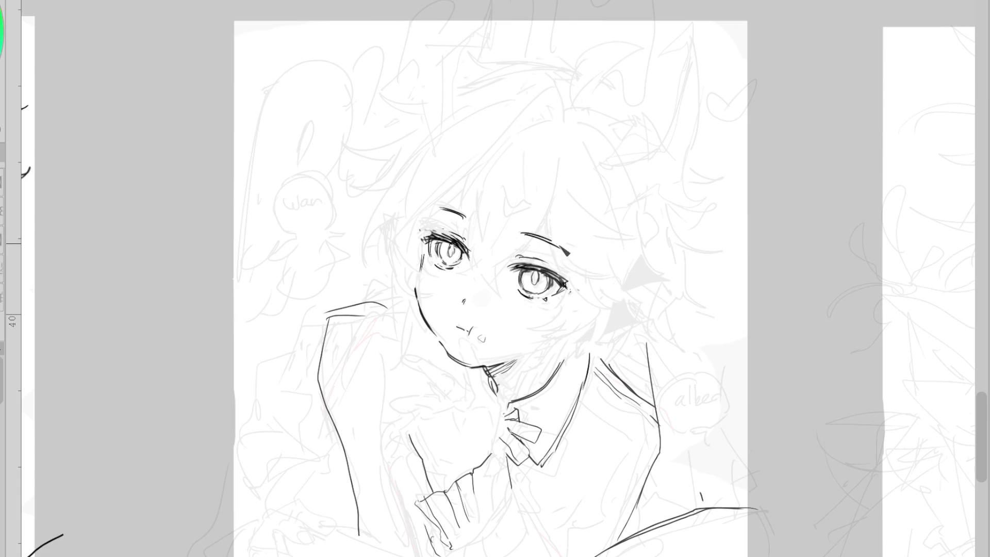
pyautogui.moveTo(521, 235); pyautogui.dragTo(560, 243)
pyautogui.hotkey('ctrl', 'z')
pyautogui.moveTo(525, 235); pyautogui.dragTo(558, 247)
# - Ink the right eye's pupil and highlight, plus a short jawline stroke on the right cheek
pyautogui.scroll(2, 536, 278)
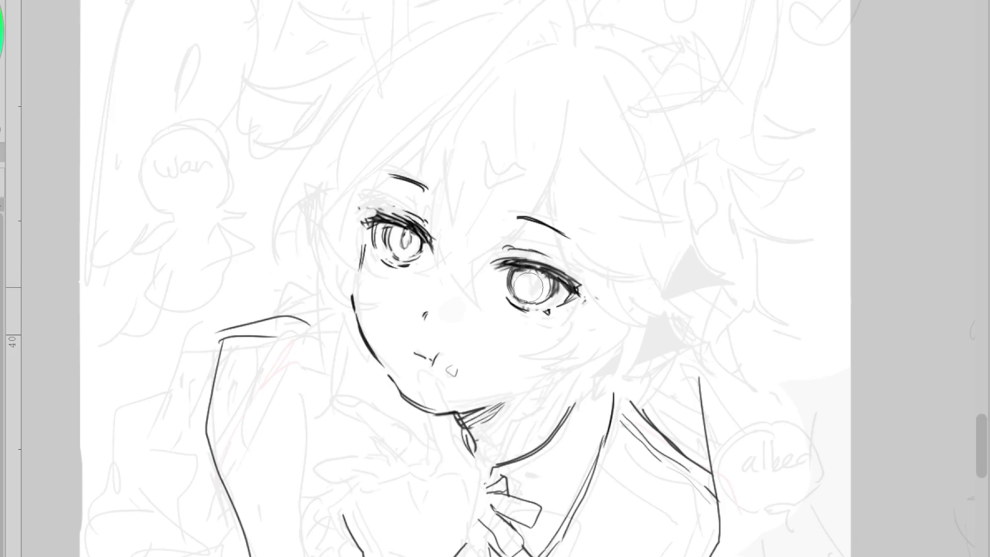
pyautogui.moveTo(539, 281)
pyautogui.mouseDown()
pyautogui.moveTo(542, 297)
pyautogui.moveTo(547, 286)
pyautogui.moveTo(535, 298)
pyautogui.mouseUp()
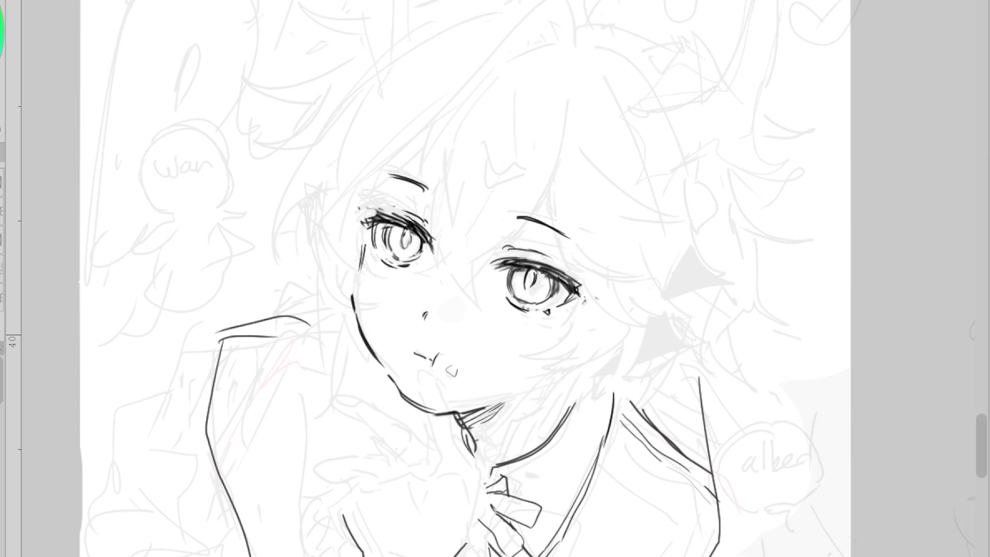
pyautogui.moveTo(530, 389); pyautogui.dragTo(548, 382)
pyautogui.scroll(-2, 466, 189)
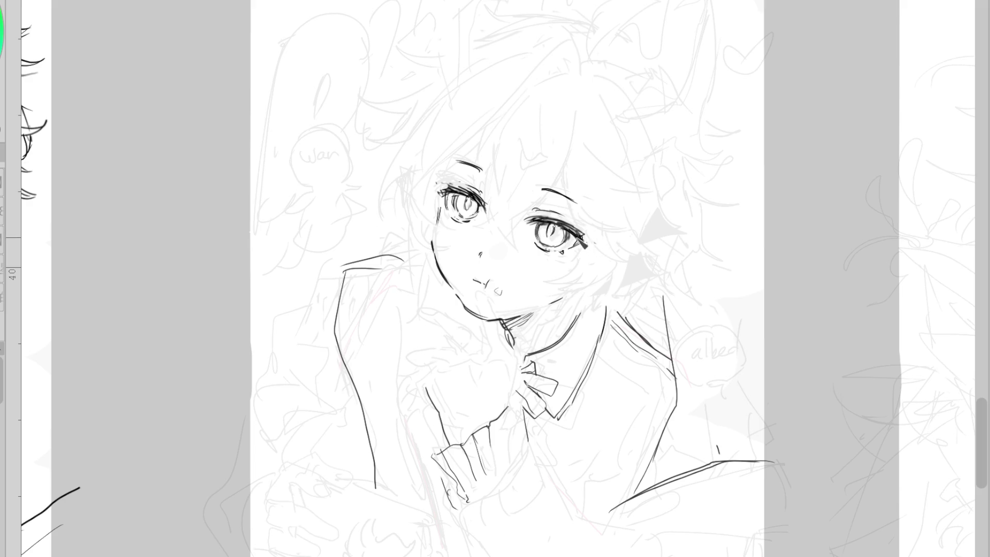
# - Ink a dark lash at the right eye's outer corner, drop stray brow strokes, and round the fingertip
pyautogui.moveTo(578, 237); pyautogui.dragTo(590, 252)
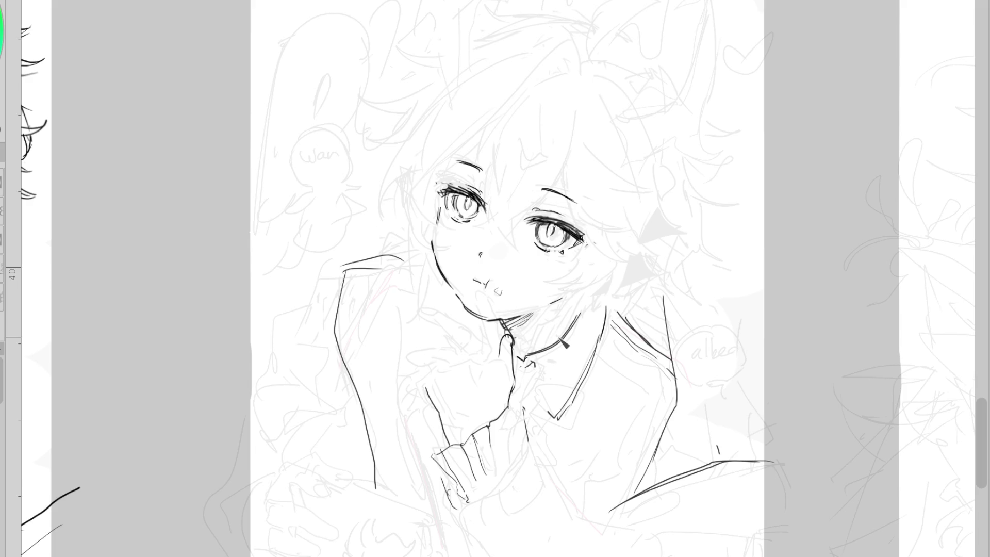
pyautogui.moveTo(485, 149); pyautogui.dragTo(448, 188)
pyautogui.hotkey('ctrl', 'z')
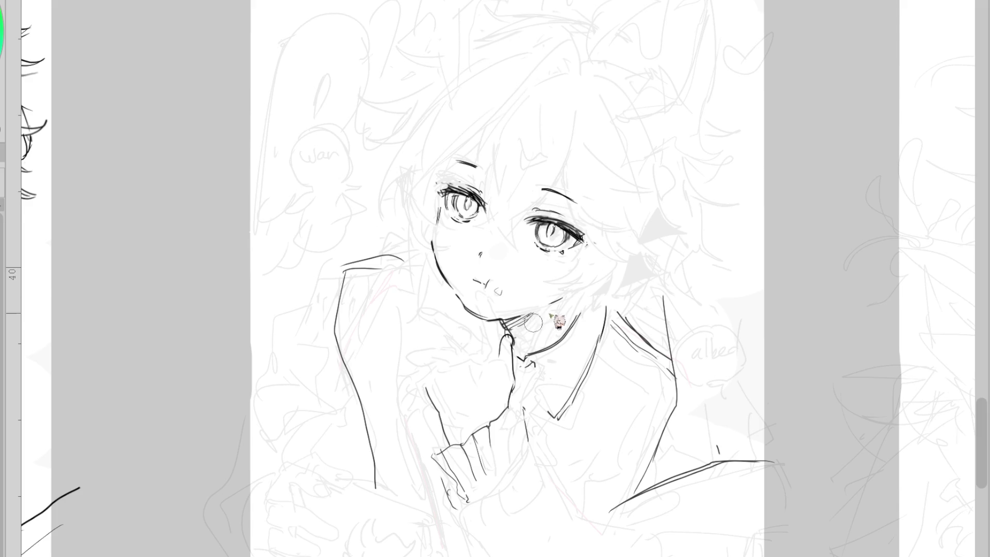
pyautogui.hotkey('ctrl', 'z')
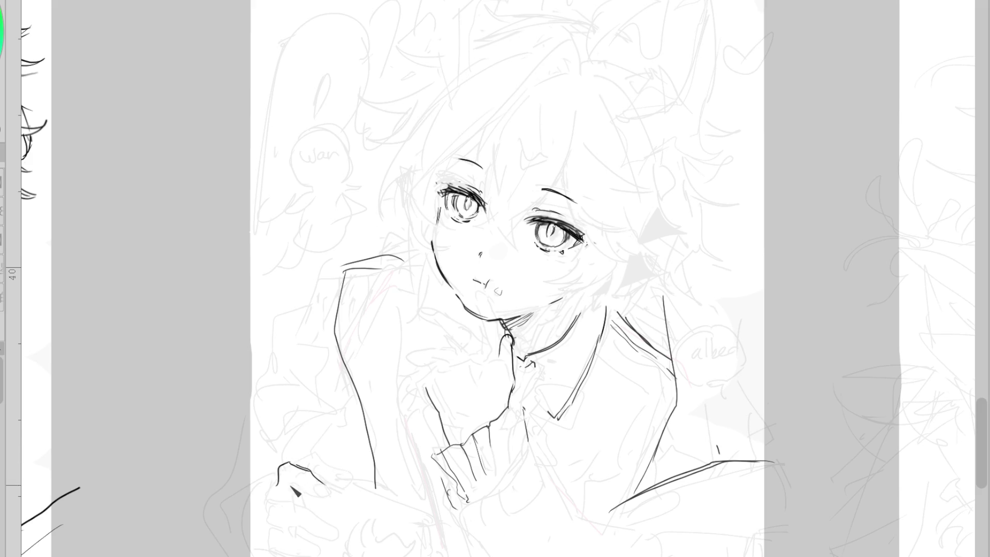
pyautogui.moveTo(313, 480); pyautogui.dragTo(324, 494)
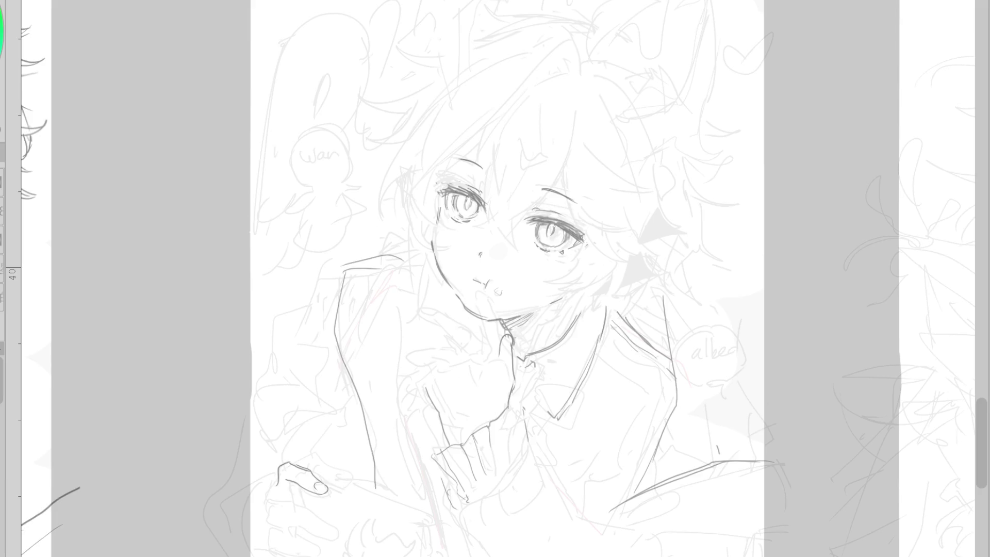
pyautogui.scroll(3, 563, 195)
# - Ink a clean right upper lid line with its lashes, retrying strokes
pyautogui.moveTo(533, 238)
pyautogui.mouseDown()
pyautogui.moveTo(494, 236)
pyautogui.moveTo(608, 258)
pyautogui.moveTo(585, 266)
pyautogui.moveTo(608, 274)
pyautogui.mouseUp()
pyautogui.hotkey('ctrl', 'z')
pyautogui.moveTo(506, 227)
pyautogui.mouseDown()
pyautogui.moveTo(582, 243)
pyautogui.moveTo(630, 287)
pyautogui.mouseUp()
pyautogui.moveTo(573, 253); pyautogui.dragTo(642, 287)
pyautogui.hotkey('ctrl', 'z')
pyautogui.hotkey('ctrl', 'z')
pyautogui.moveTo(497, 226)
pyautogui.mouseDown()
pyautogui.moveTo(632, 271)
pyautogui.moveTo(590, 284)
pyautogui.mouseUp()
pyautogui.moveTo(593, 290); pyautogui.dragTo(598, 297)
pyautogui.hotkey('ctrl', 'z')
# - Redraw the lash above the right upper lid until it sits cleanly
pyautogui.moveTo(513, 212); pyautogui.dragTo(573, 227)
pyautogui.hotkey('ctrl', 'z')
pyautogui.moveTo(513, 211); pyautogui.dragTo(567, 225)
pyautogui.hotkey('ctrl', 'z')
pyautogui.moveTo(511, 211); pyautogui.dragTo(573, 227)
# - Try brow strokes above the right eye, undoing the attempts
pyautogui.moveTo(527, 175); pyautogui.dragTo(536, 184)
pyautogui.hotkey('ctrl', 'z')
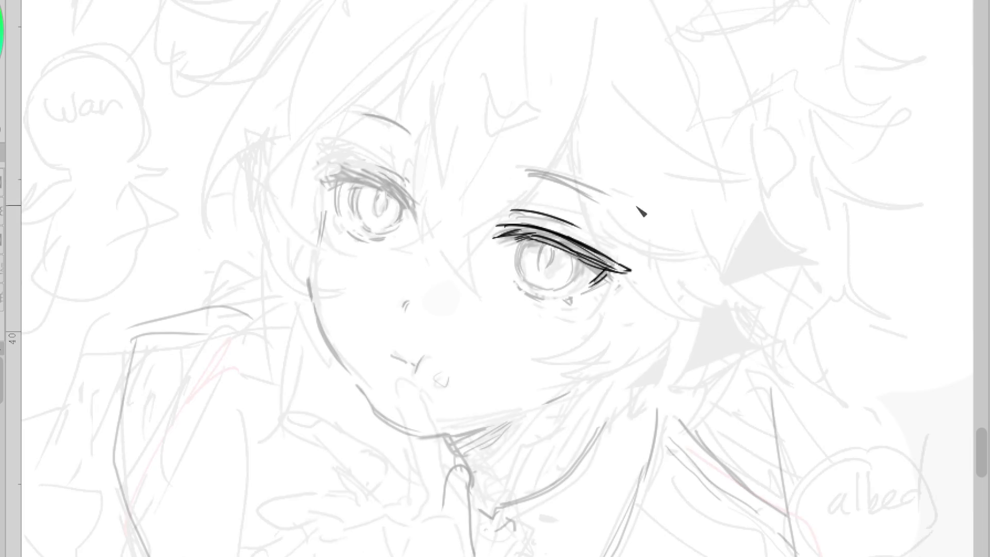
pyautogui.moveTo(525, 171); pyautogui.dragTo(615, 199)
pyautogui.hotkey('ctrl', 'z')
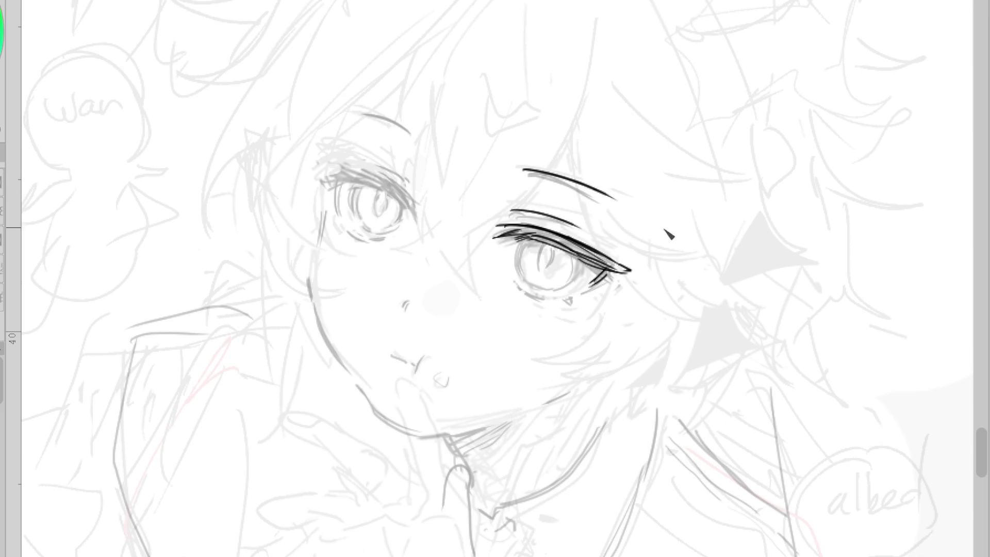
# - Trace the left eye's upper lid, lashes and iris left edge, checking in mirrored view
pyautogui.moveTo(405, 202); pyautogui.dragTo(330, 163)
pyautogui.press('h')
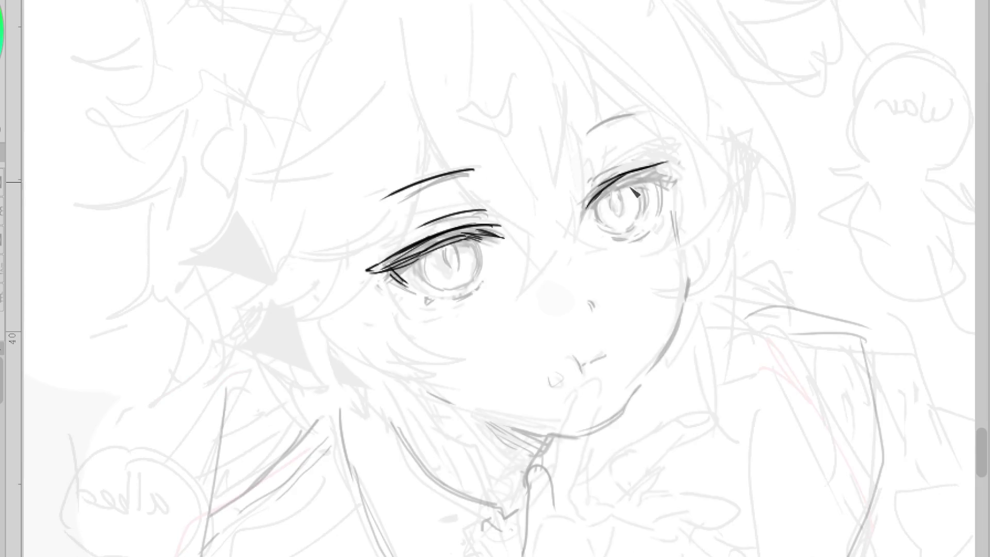
pyautogui.moveTo(601, 186); pyautogui.dragTo(676, 167)
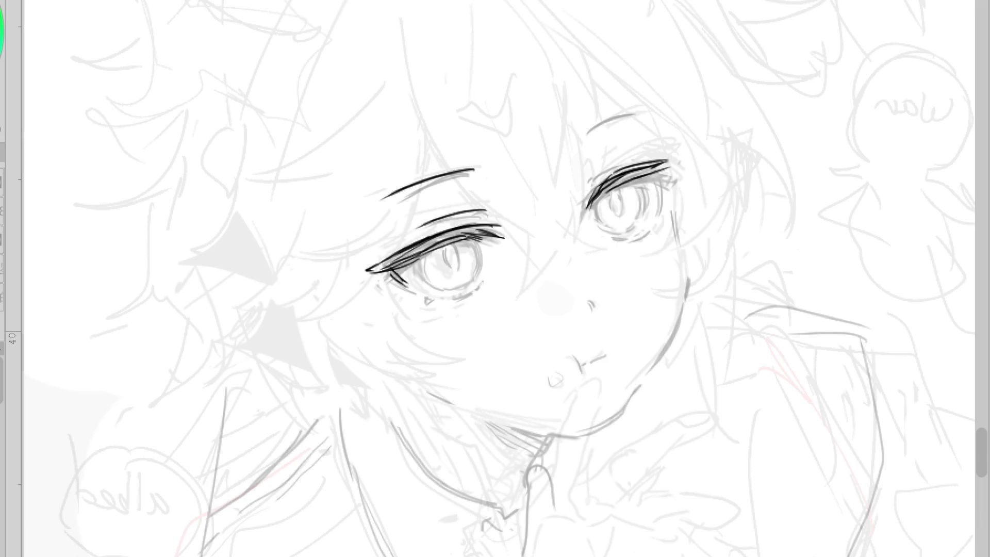
pyautogui.press('h')
pyautogui.moveTo(326, 163)
pyautogui.mouseDown()
pyautogui.moveTo(361, 176)
pyautogui.moveTo(345, 180)
pyautogui.moveTo(341, 205)
pyautogui.mouseUp()
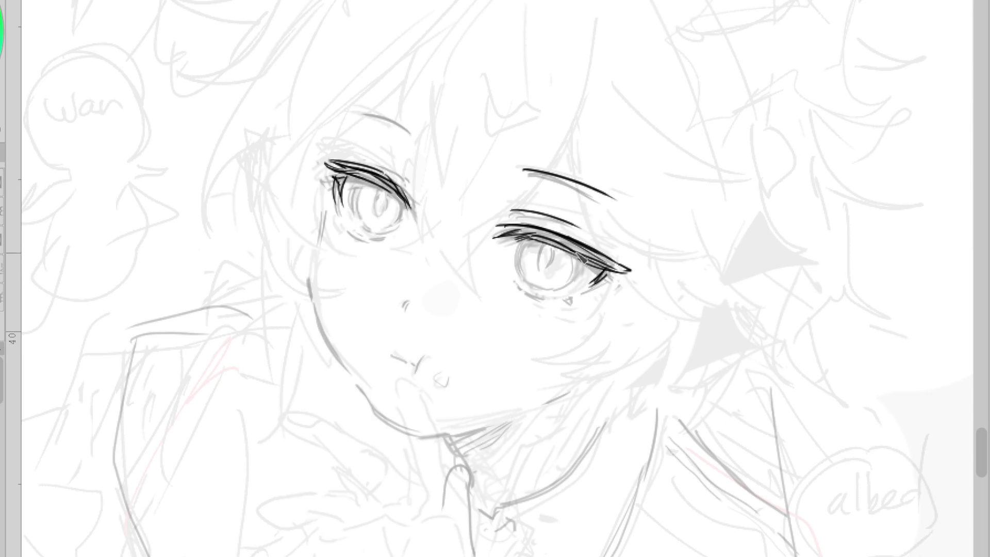
pyautogui.moveTo(361, 183); pyautogui.dragTo(363, 221)
pyautogui.moveTo(368, 159); pyautogui.dragTo(412, 184)
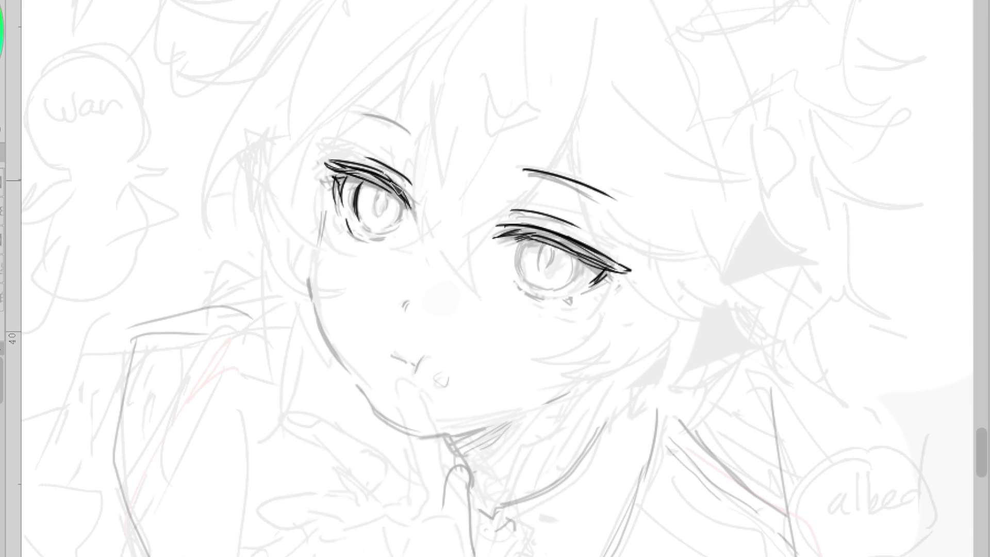
pyautogui.hotkey('ctrl', 'z')
pyautogui.moveTo(369, 158)
pyautogui.mouseDown()
pyautogui.moveTo(410, 177)
pyautogui.moveTo(377, 216)
pyautogui.mouseUp()
# - Darken the right iris edge and trace the left iris's right and lower edge
pyautogui.moveTo(545, 246); pyautogui.dragTo(540, 272)
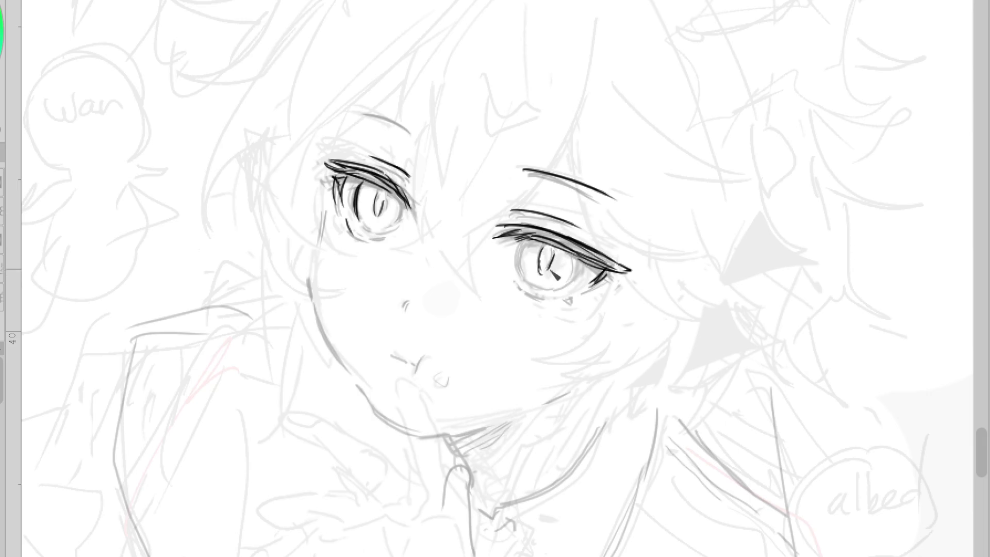
pyautogui.hotkey('ctrl', 'z')
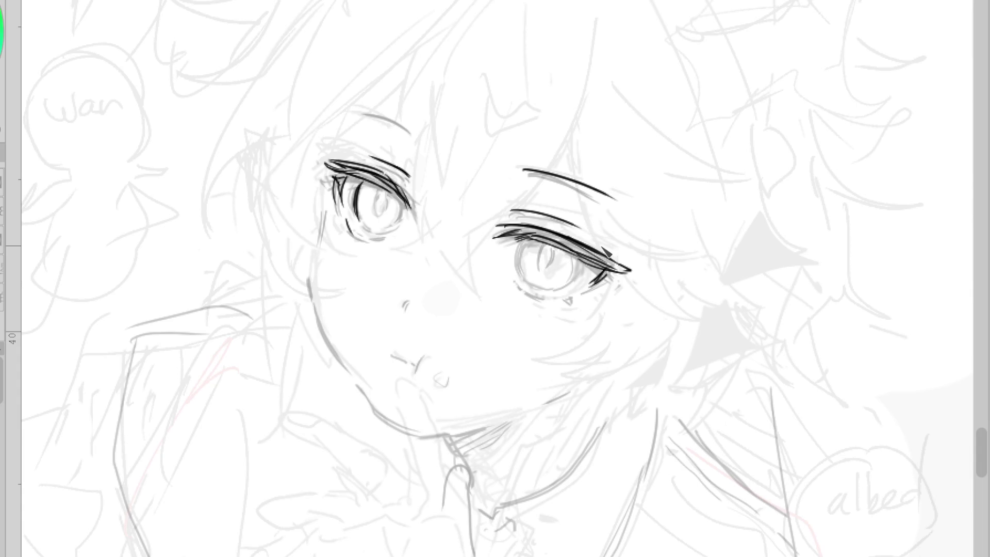
pyautogui.moveTo(522, 243)
pyautogui.mouseDown()
pyautogui.moveTo(521, 283)
pyautogui.moveTo(578, 264)
pyautogui.moveTo(566, 290)
pyautogui.mouseUp()
pyautogui.hotkey('ctrl', 'z')
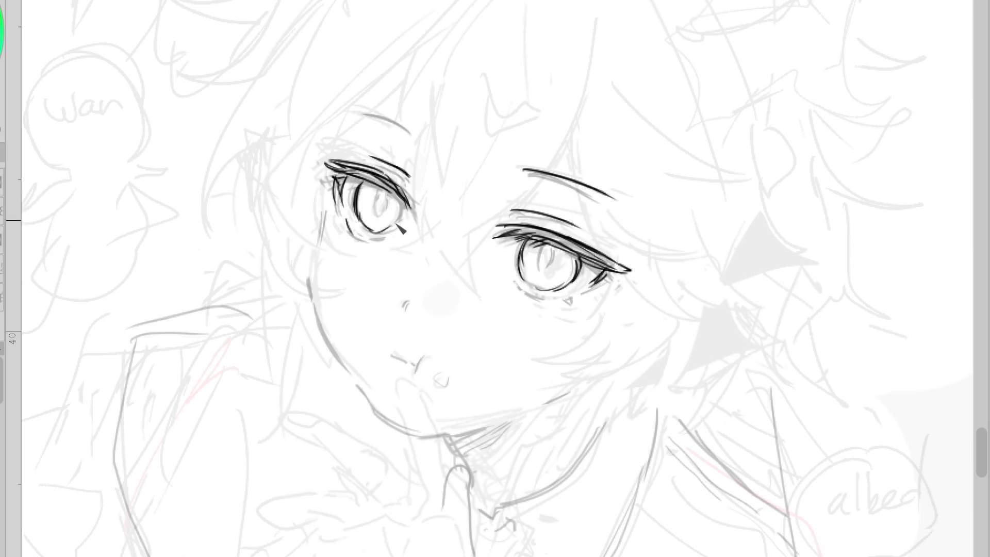
pyautogui.moveTo(410, 192)
pyautogui.mouseDown()
pyautogui.moveTo(391, 231)
pyautogui.moveTo(363, 241)
pyautogui.mouseUp()
# - In mirrored view, ink both lower lids, the pupils and a right eyebrow, then zoom out
pyautogui.press('h')
pyautogui.moveTo(436, 304)
pyautogui.mouseDown()
pyautogui.moveTo(503, 279)
pyautogui.moveTo(493, 280)
pyautogui.mouseUp()
pyautogui.moveTo(648, 240); pyautogui.dragTo(614, 239)
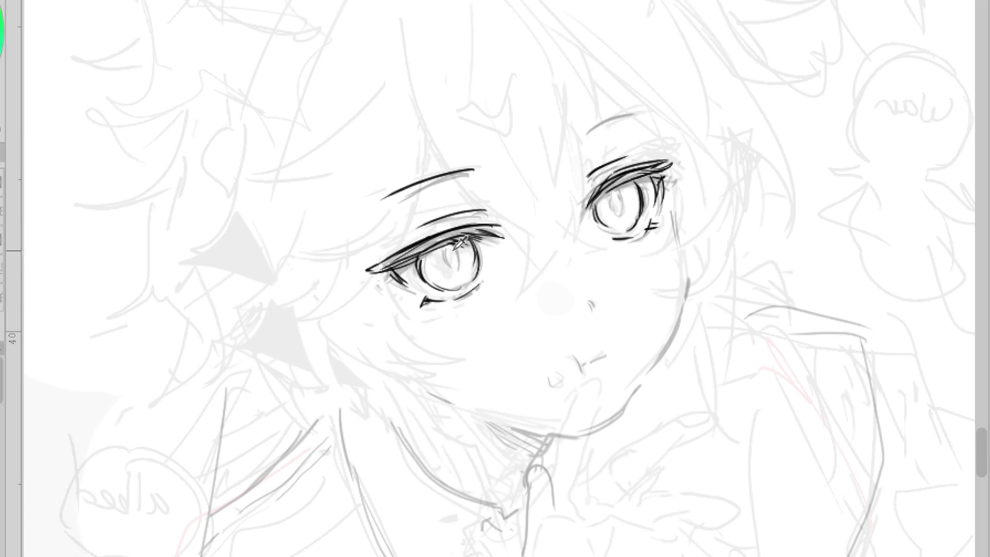
pyautogui.moveTo(454, 247); pyautogui.dragTo(454, 269)
pyautogui.moveTo(618, 195); pyautogui.dragTo(625, 220)
pyautogui.hotkey('ctrl', 'z')
pyautogui.hotkey('ctrl', 'z')
pyautogui.hotkey('ctrl', 'z')
pyautogui.moveTo(590, 133); pyautogui.dragTo(630, 117)
pyautogui.press('h')
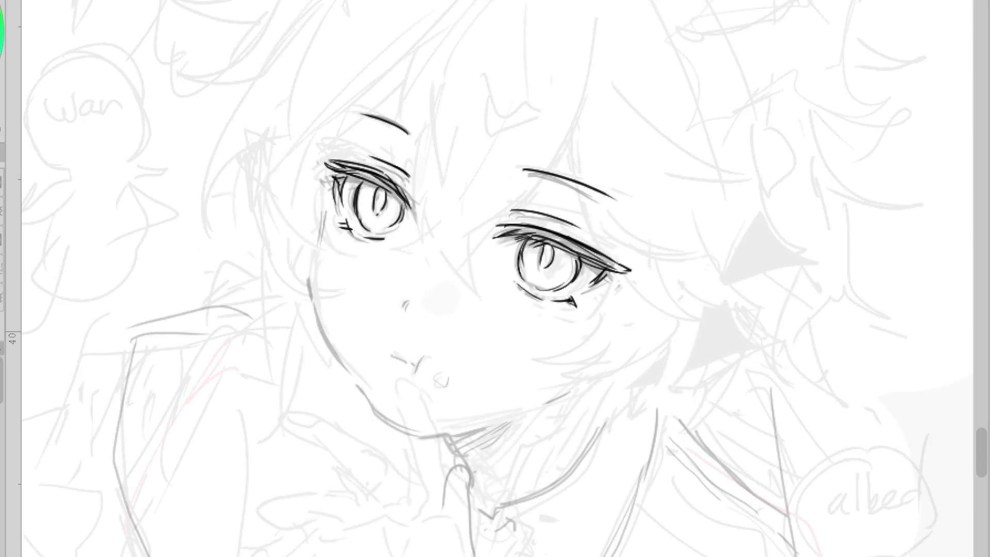
pyautogui.hotkey('ctrl', '-')
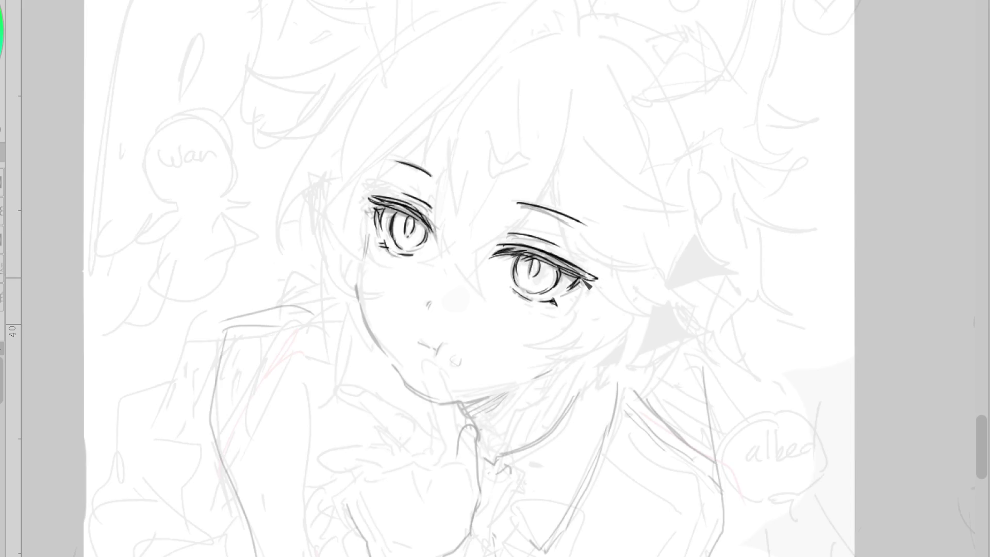
# - Darken the right lash line, add a crease above it and a corner mark
pyautogui.moveTo(542, 252); pyautogui.dragTo(604, 288)
pyautogui.hotkey('ctrl', 'z')
pyautogui.moveTo(510, 235); pyautogui.dragTo(549, 247)
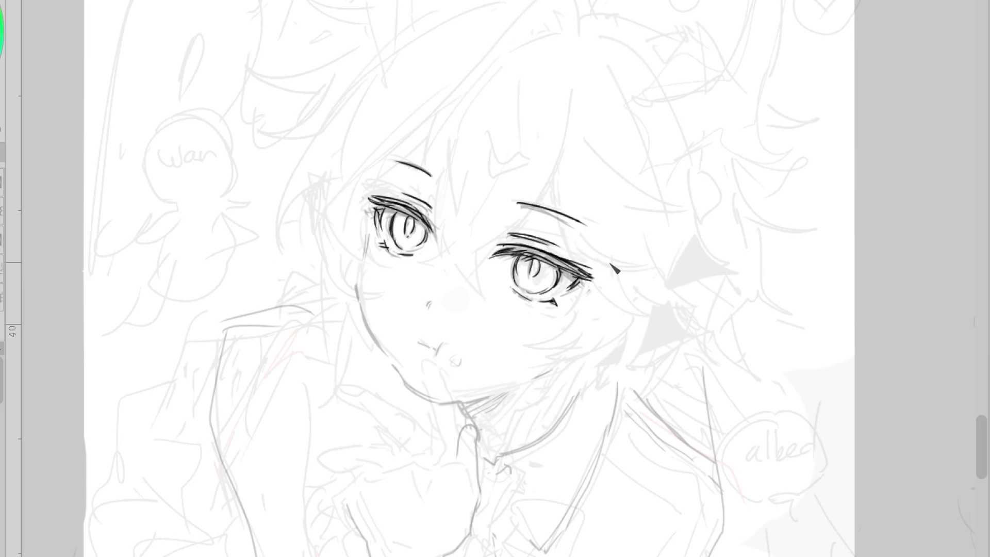
pyautogui.scroll(-2, 585, 243)
pyautogui.scroll(2, 592, 251)
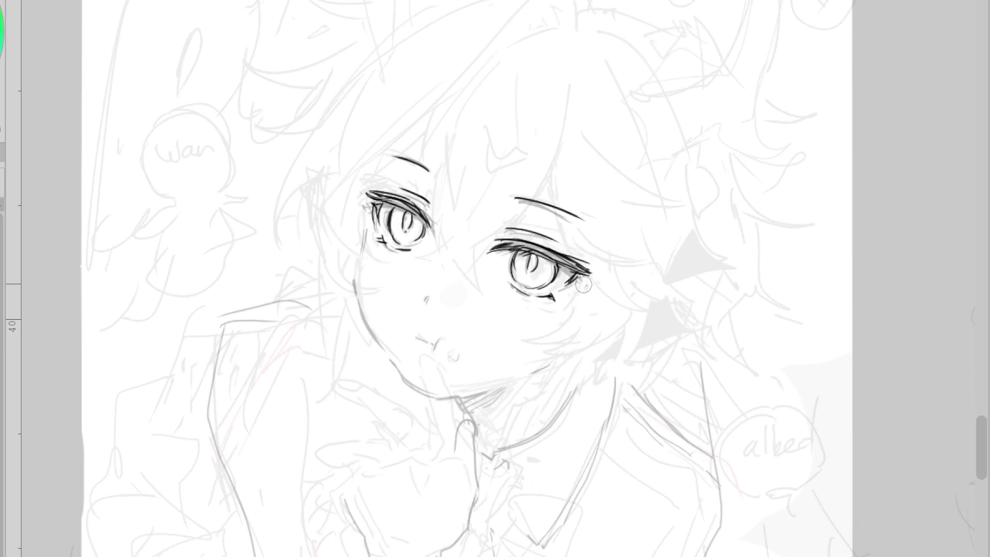
pyautogui.moveTo(574, 277); pyautogui.dragTo(585, 283)
# - Strengthen the right iris edge and ink a filled triangle at the eye's corner
pyautogui.moveTo(515, 253); pyautogui.dragTo(515, 278)
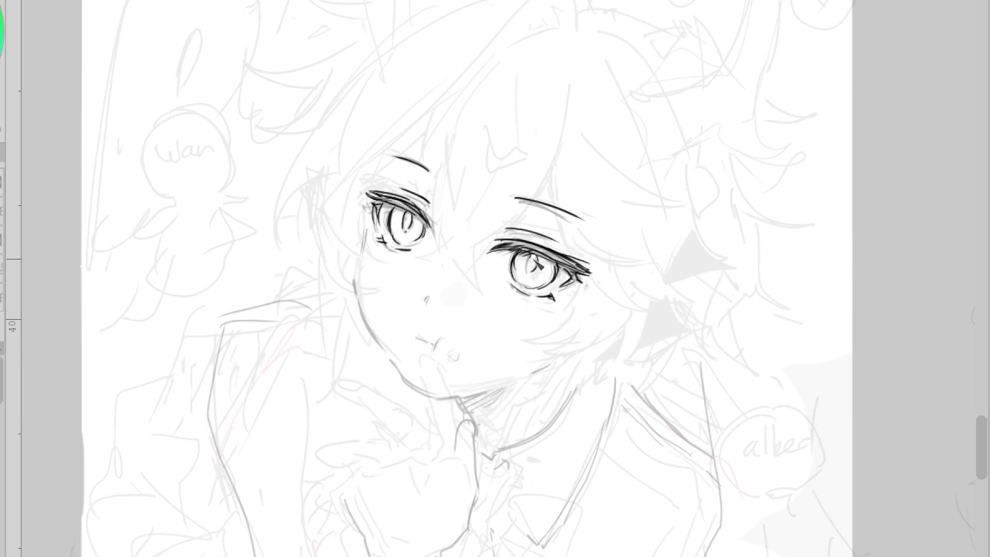
pyautogui.moveTo(551, 276); pyautogui.dragTo(556, 280)
pyautogui.hotkey('ctrl', 'z')
pyautogui.moveTo(516, 197); pyautogui.dragTo(573, 220)
pyautogui.hotkey('ctrl', 'z')
pyautogui.press('e')
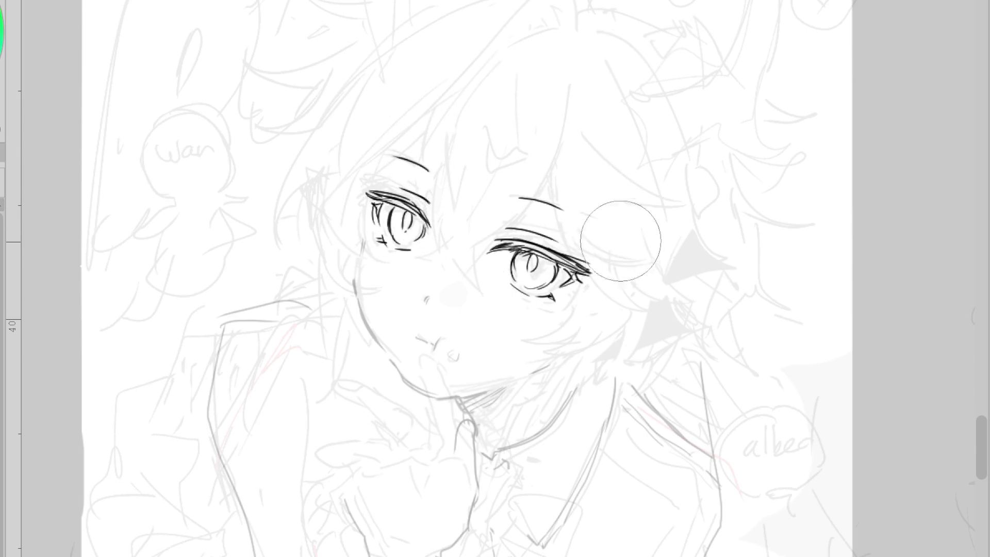
pyautogui.scroll(-2, 635, 279)
pyautogui.scroll(2, 509, 265)
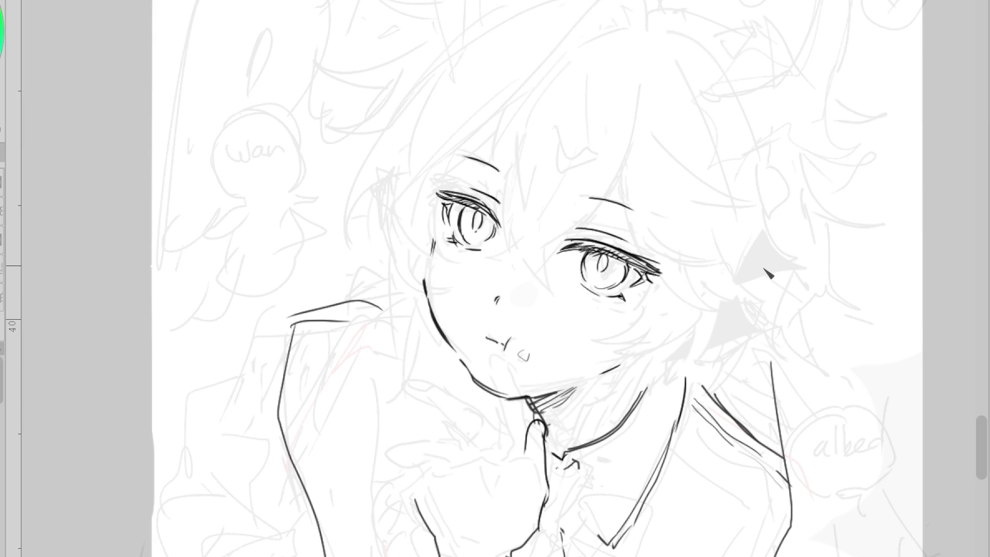
# - Ink the tie strokes below the chin and a left eye-corner tick, discarding the finger outline
pyautogui.scroll(-2, 529, 138)
pyautogui.scroll(2, 537, 299)
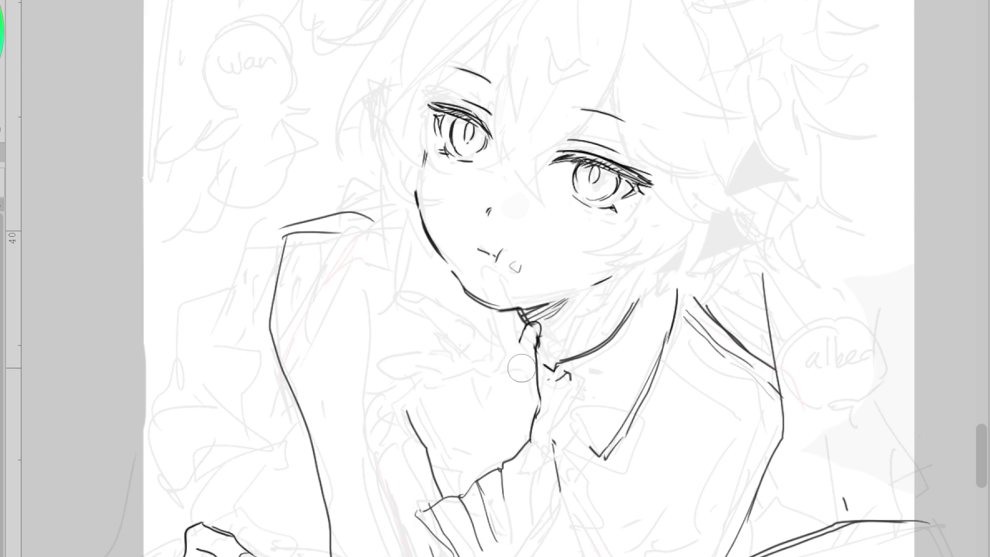
pyautogui.moveTo(522, 331)
pyautogui.mouseDown()
pyautogui.moveTo(535, 371)
pyautogui.moveTo(528, 425)
pyautogui.mouseUp()
pyautogui.moveTo(518, 352)
pyautogui.mouseDown()
pyautogui.moveTo(516, 323)
pyautogui.moveTo(476, 261)
pyautogui.mouseUp()
pyautogui.moveTo(477, 297); pyautogui.dragTo(508, 369)
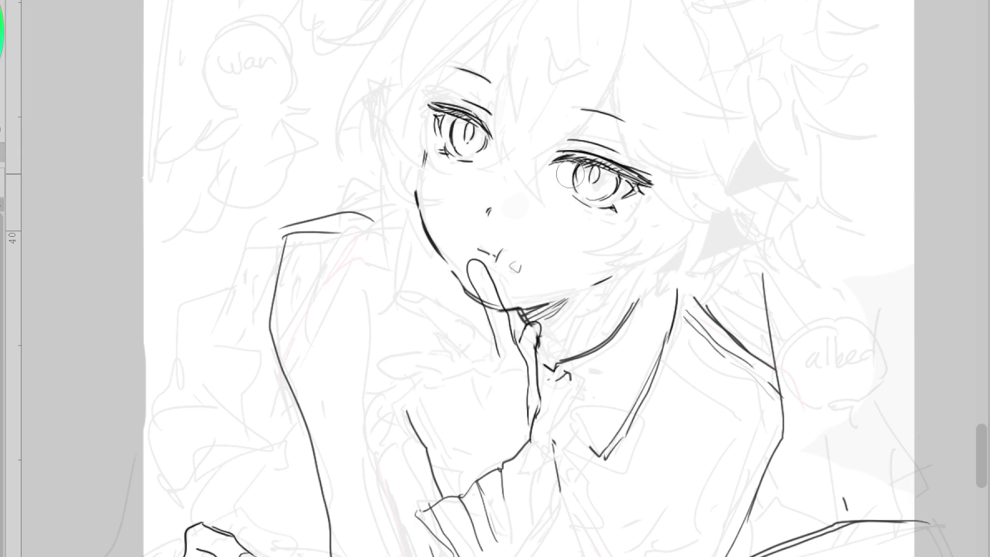
pyautogui.moveTo(498, 150); pyautogui.dragTo(505, 156)
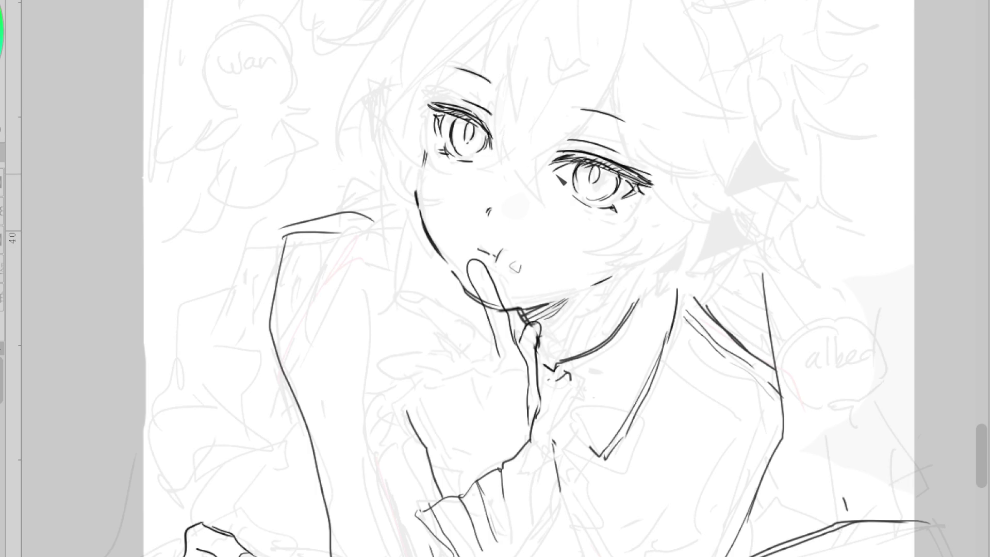
pyautogui.scroll(-1, 567, 196)
pyautogui.scroll(1, 572, 206)
pyautogui.hotkey('ctrl', 'z')
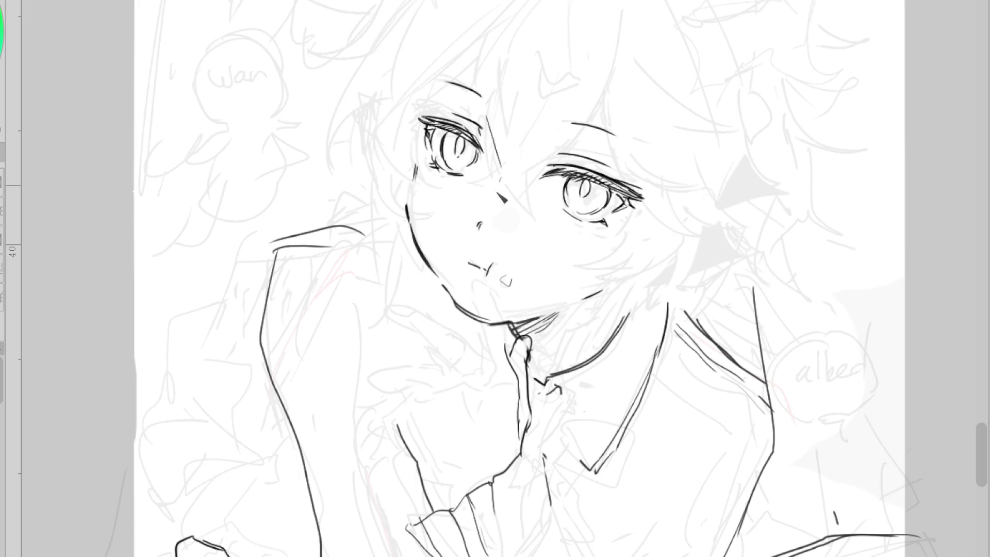
pyautogui.scroll(-1, 617, 160)
pyautogui.scroll(-1, 685, 162)
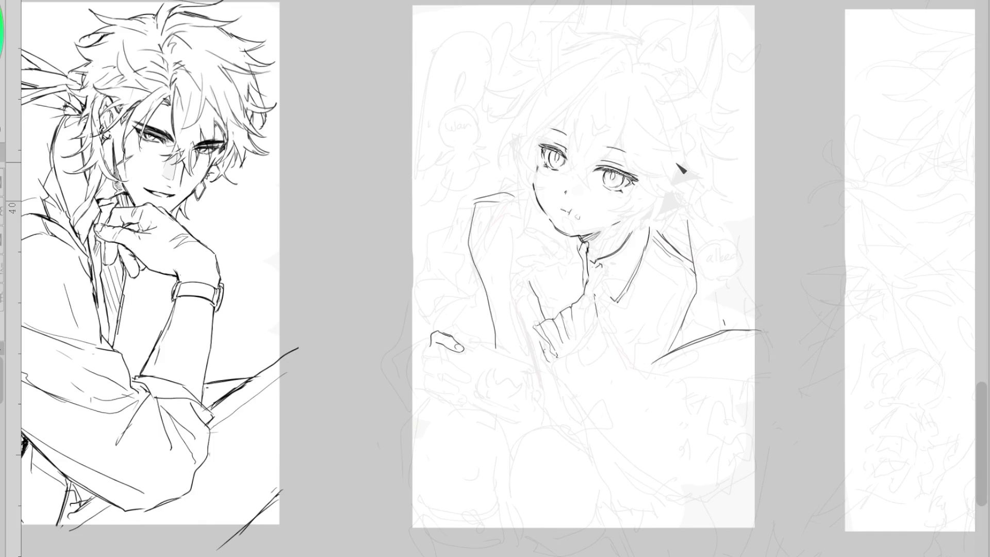
# - In mirrored view, darken the lid and outer edges of the right-hand eye
pyautogui.press('h')
pyautogui.scroll(4, 426, 90)
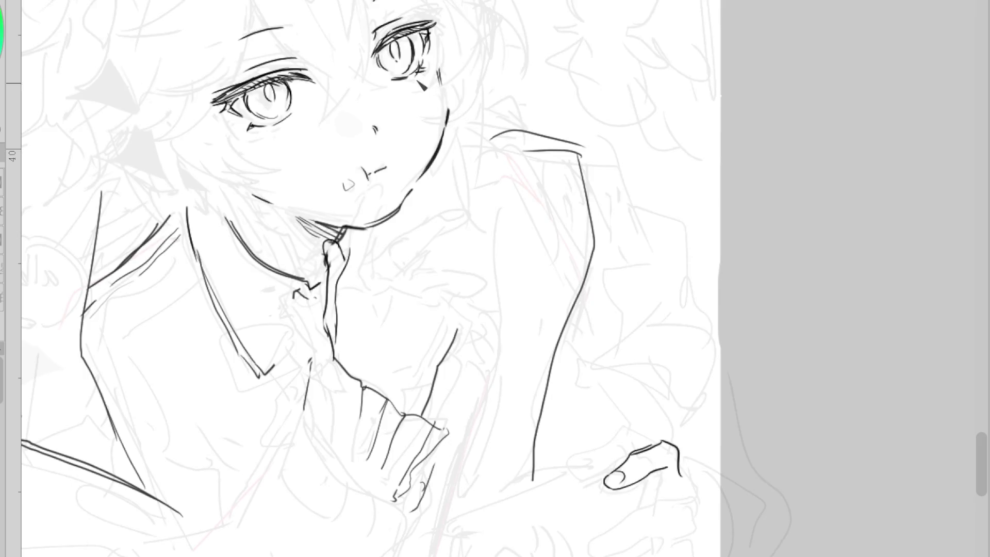
pyautogui.moveTo(377, 52); pyautogui.dragTo(385, 76)
pyautogui.moveTo(429, 32); pyautogui.dragTo(423, 52)
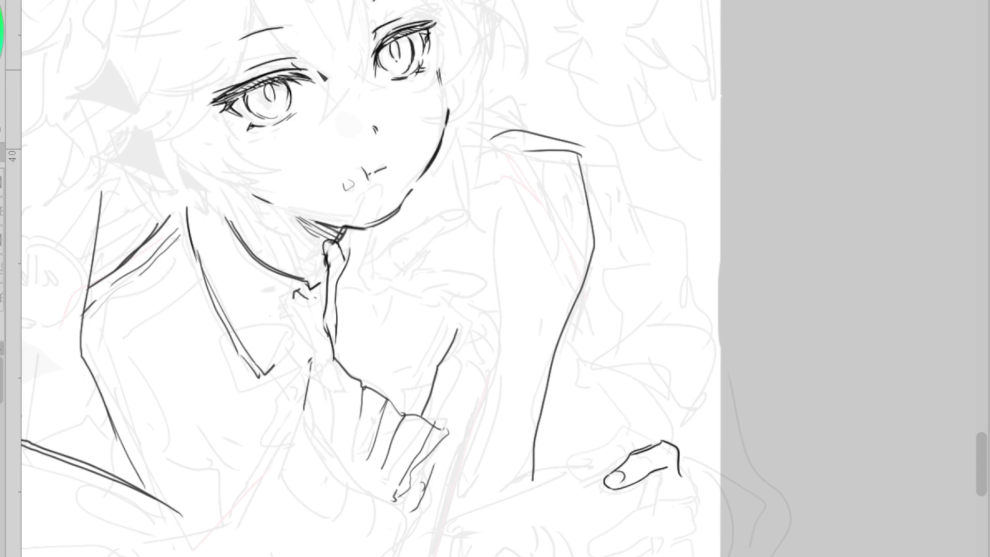
pyautogui.scroll(-2, 430, 174)
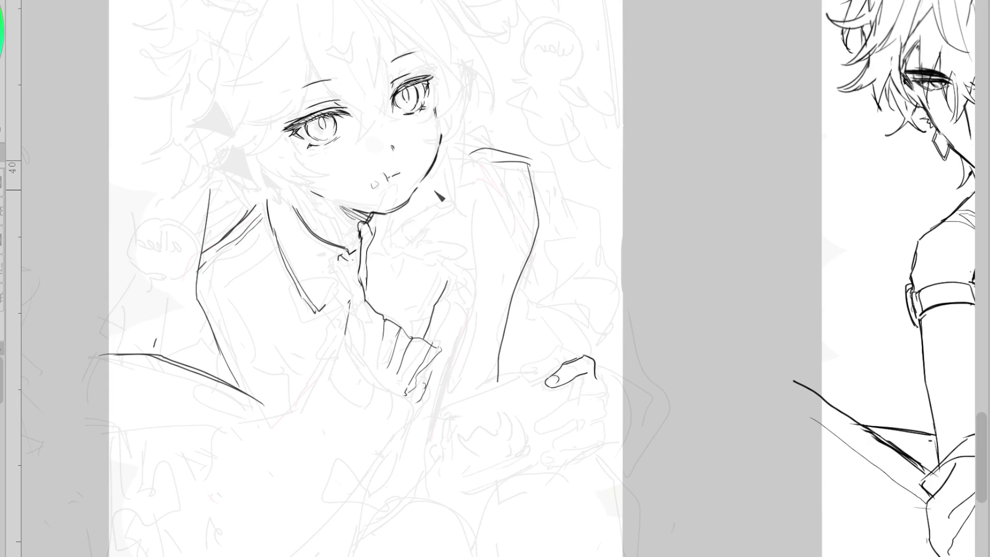
pyautogui.press('h')
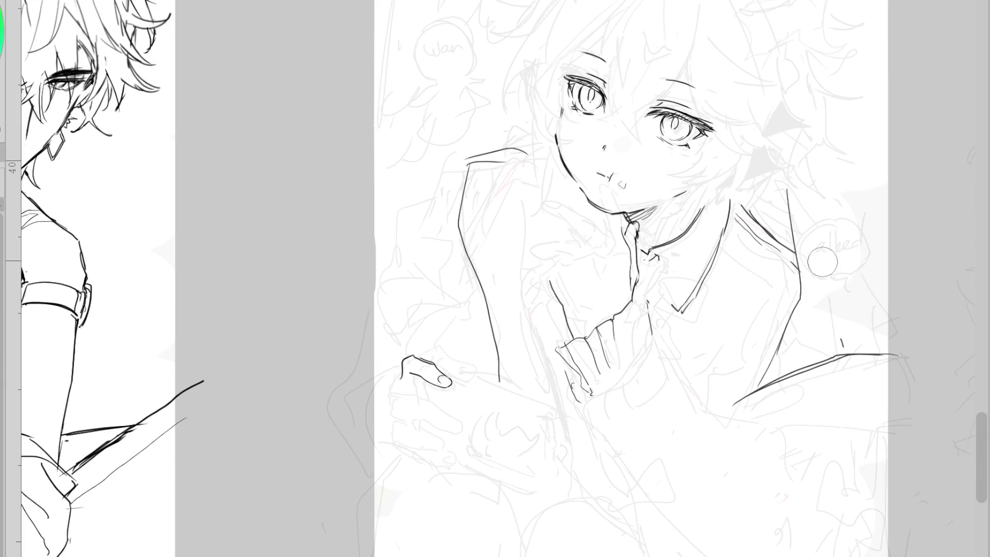
# - Ink the long line along the right shoulder and deepen the left eye's pupil
pyautogui.moveTo(778, 173); pyautogui.dragTo(872, 335)
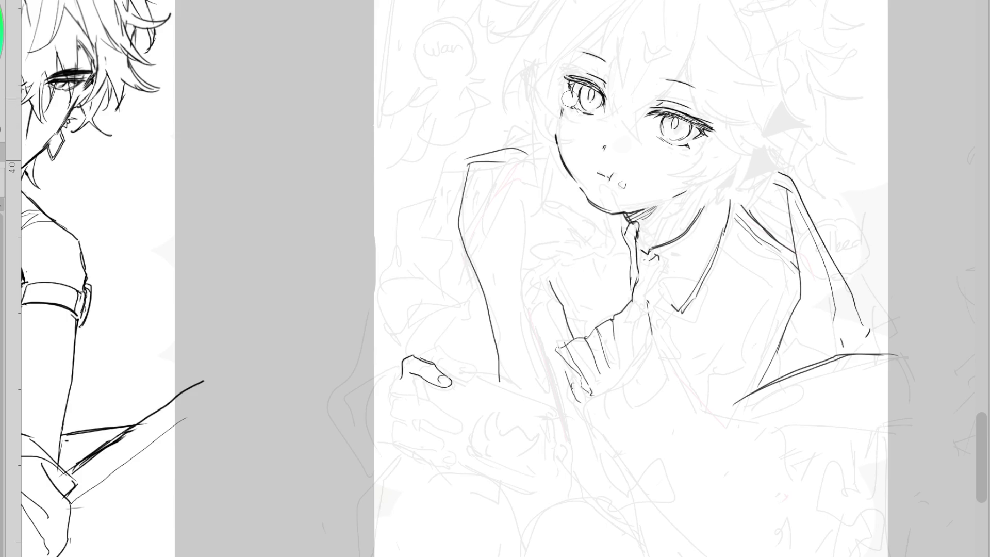
pyautogui.moveTo(589, 97); pyautogui.dragTo(596, 105)
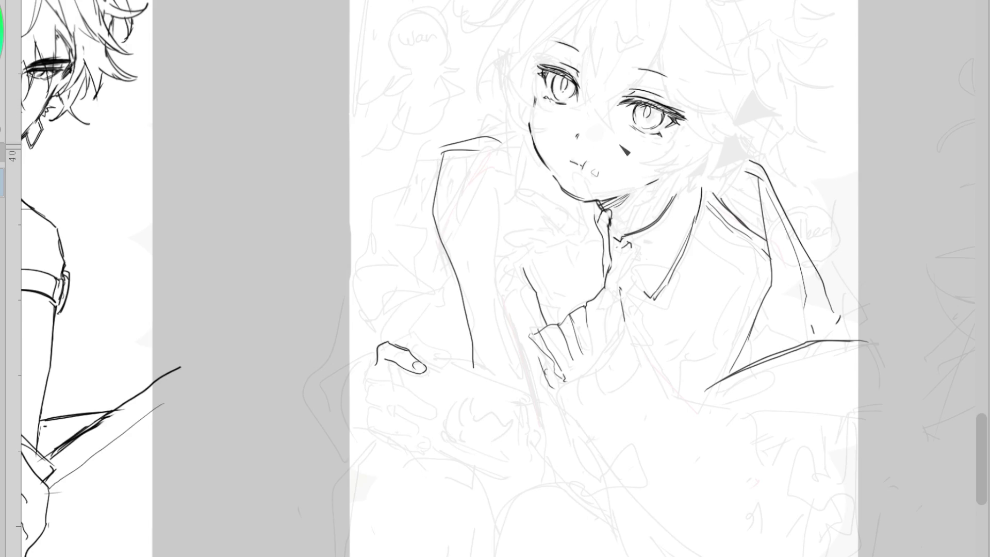
pyautogui.moveTo(567, 88); pyautogui.dragTo(572, 99)
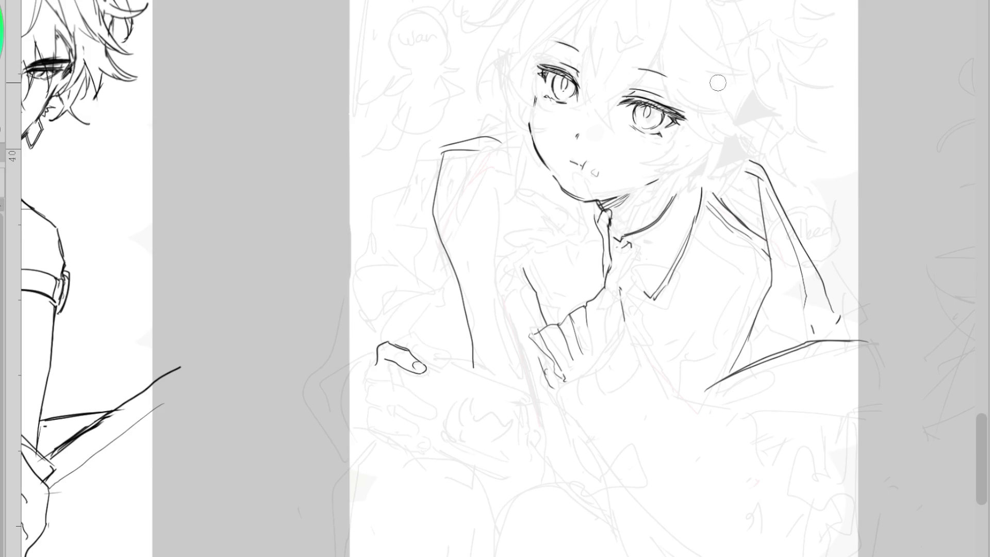
pyautogui.press('h')
pyautogui.press('h')
pyautogui.press('h')
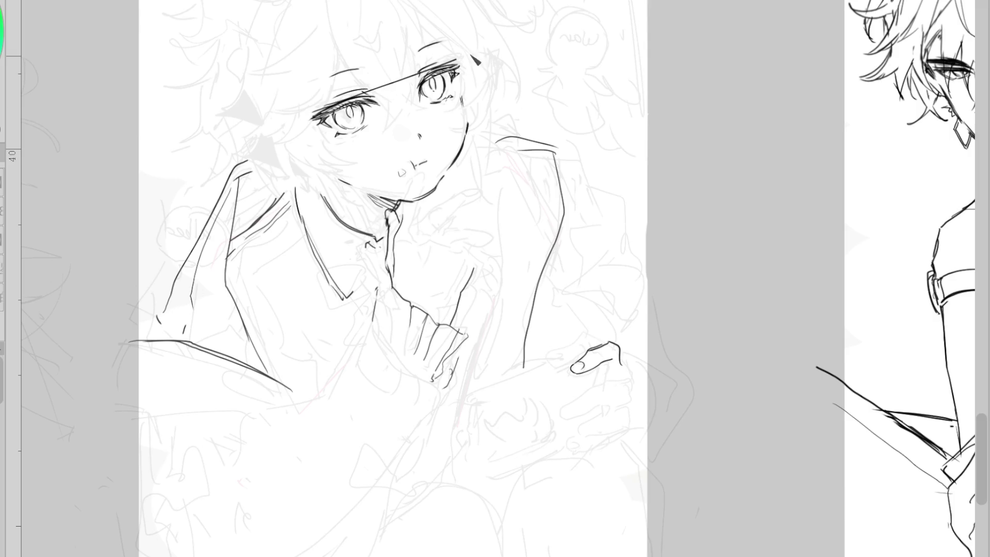
pyautogui.moveTo(424, 63)
pyautogui.mouseDown()
pyautogui.moveTo(464, 91)
pyautogui.moveTo(454, 61)
pyautogui.mouseUp()
# - Lasso the upper eye and nudge it slightly down-left with a transform, then deselect
pyautogui.hotkey('ctrl', 't')
pyautogui.press('Return')
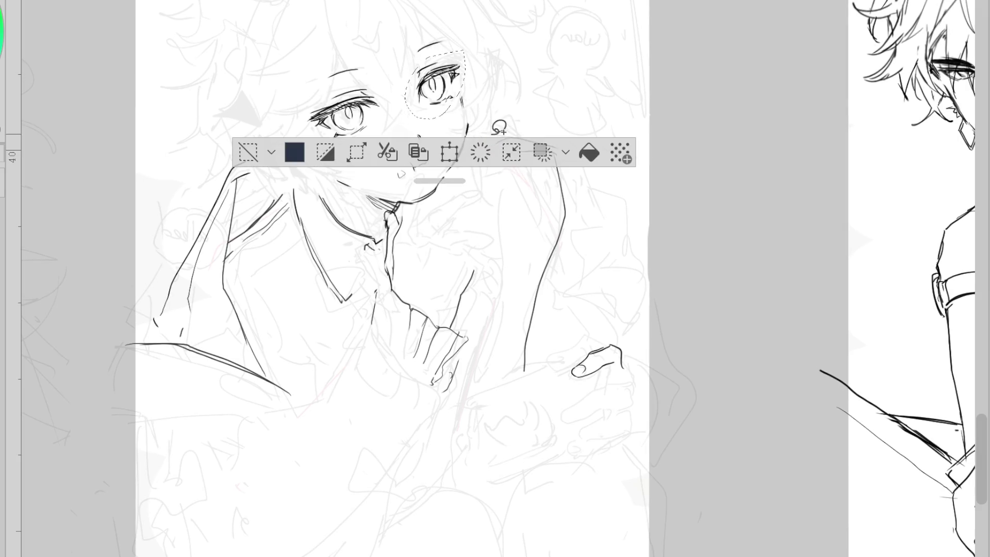
pyautogui.moveTo(454, 108); pyautogui.dragTo(467, 31)
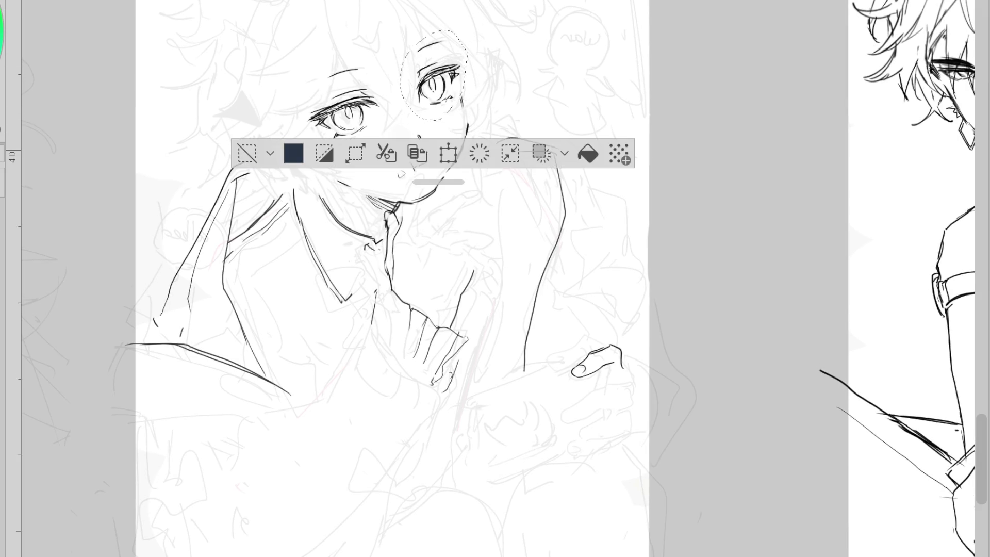
pyautogui.hotkey('ctrl', 't')
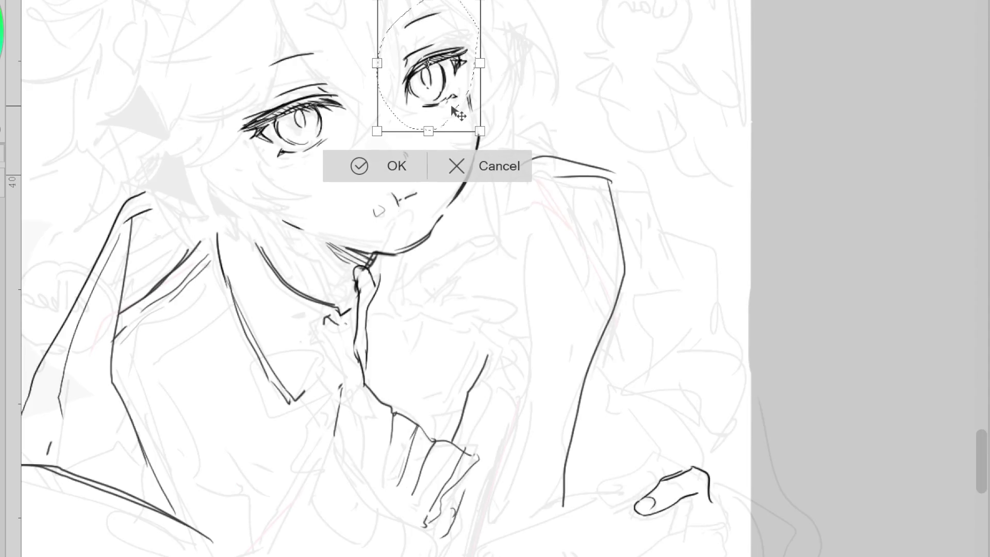
pyautogui.moveTo(454, 109); pyautogui.dragTo(453, 111)
pyautogui.click(382, 167)
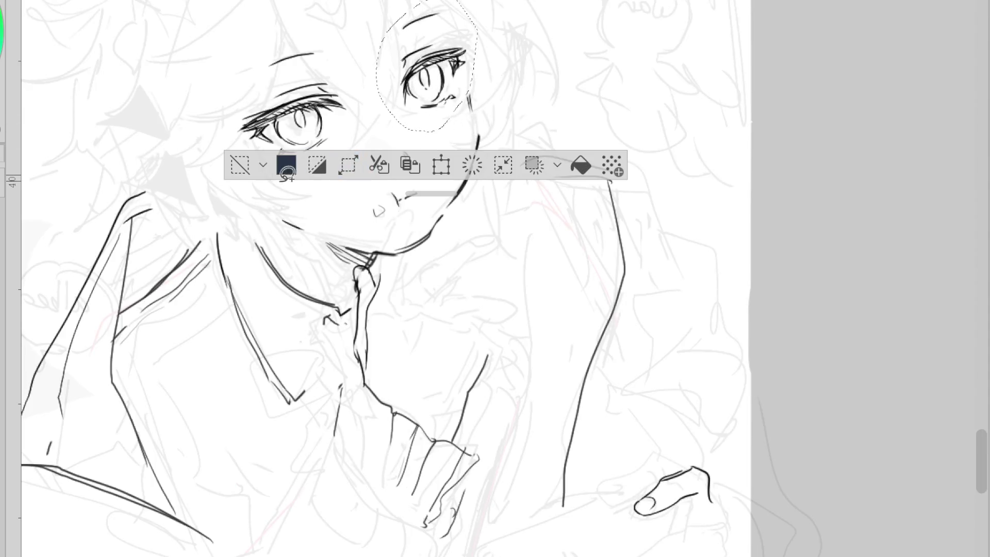
pyautogui.hotkey('ctrl', 'd')
pyautogui.press('p')
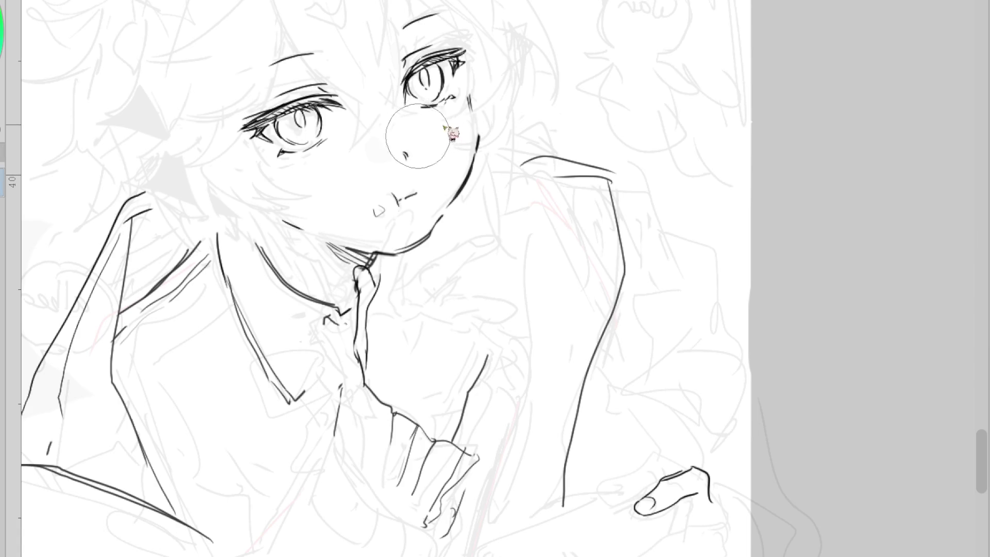
pyautogui.press('h')
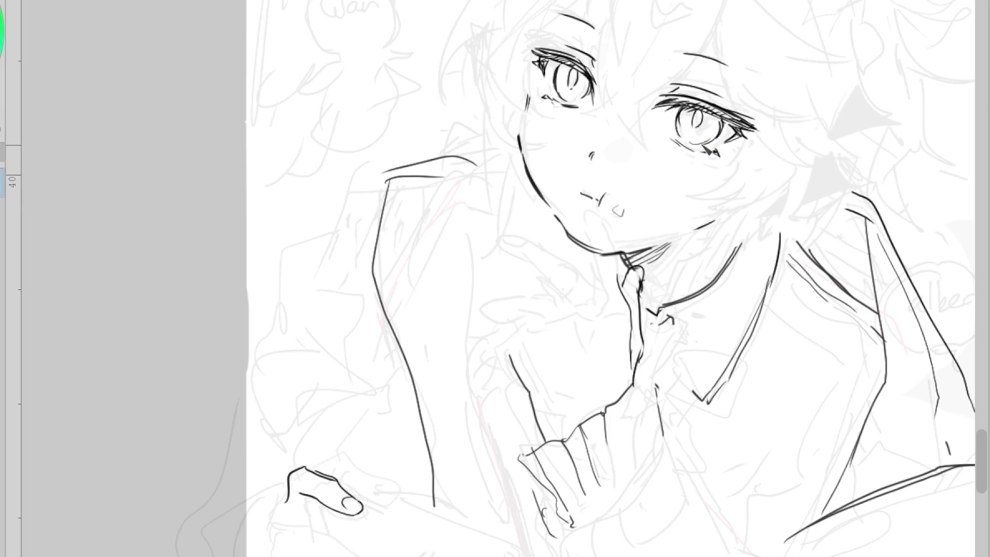
# - Erase the sleeve cuff lines near the hand, then ink the hand's contour and a forearm line with the pen
pyautogui.scroll(-5, 694, 144)
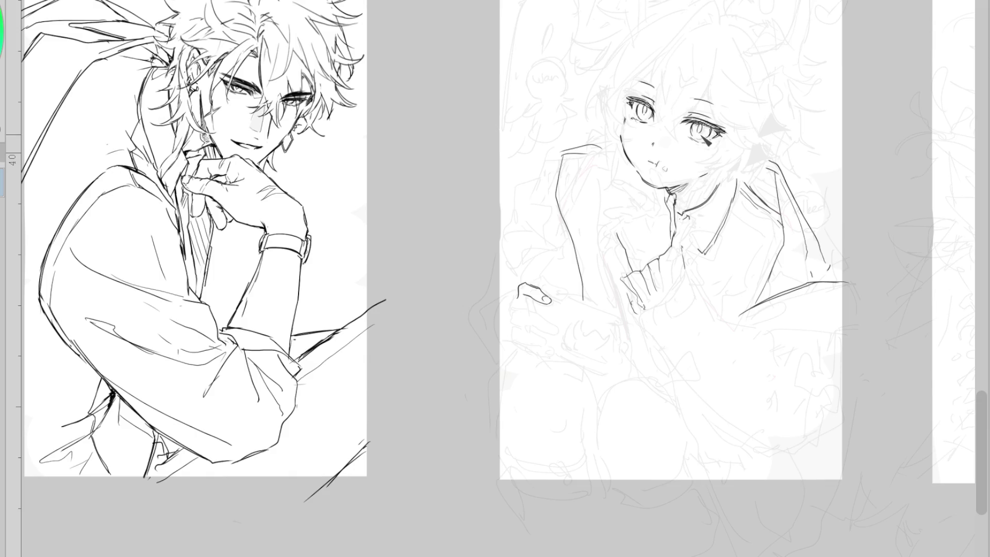
pyautogui.scroll(3, 771, 130)
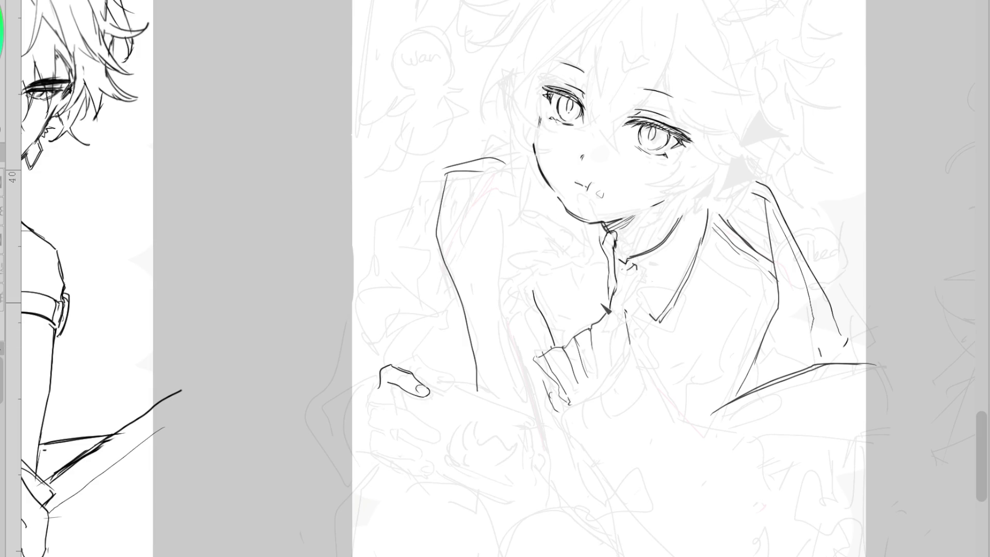
pyautogui.moveTo(574, 346)
pyautogui.mouseDown()
pyautogui.moveTo(533, 370)
pyautogui.moveTo(563, 377)
pyautogui.mouseUp()
pyautogui.press('p')
pyautogui.moveTo(382, 388)
pyautogui.mouseDown()
pyautogui.moveTo(369, 412)
pyautogui.moveTo(413, 412)
pyautogui.moveTo(432, 424)
pyautogui.moveTo(428, 431)
pyautogui.moveTo(386, 417)
pyautogui.moveTo(424, 426)
pyautogui.mouseUp()
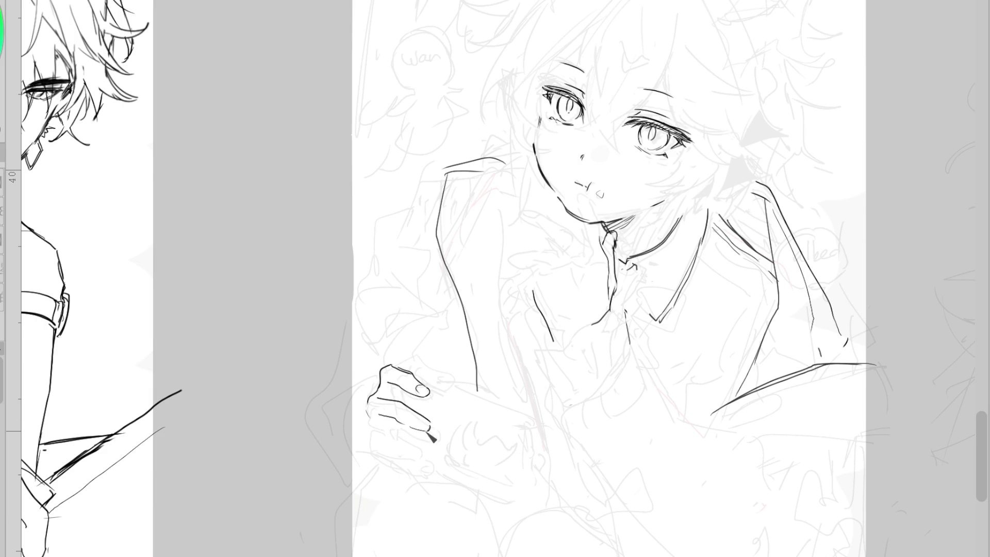